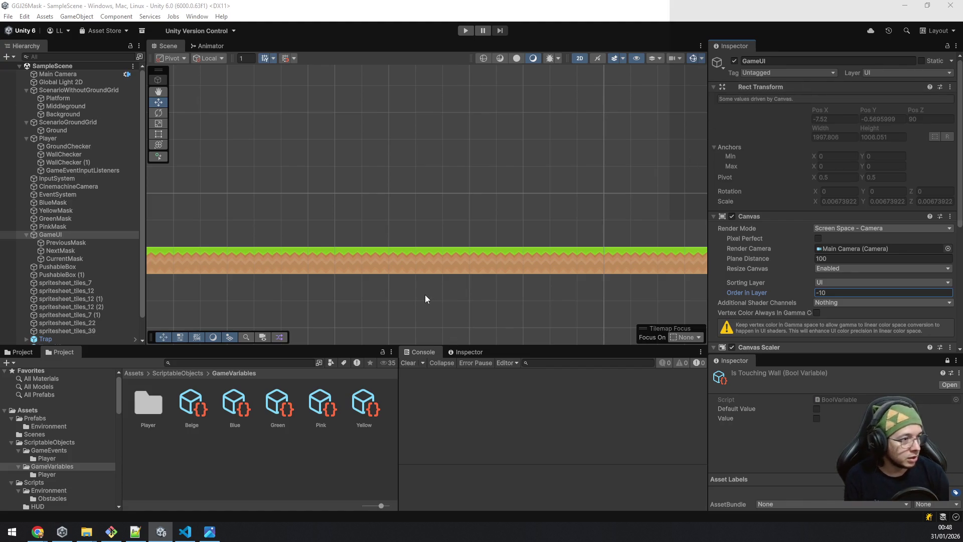
Show the Assets/Sprites/Scenario folder and scroll through its level sprites.
scroll(434, 286, "down", 5)
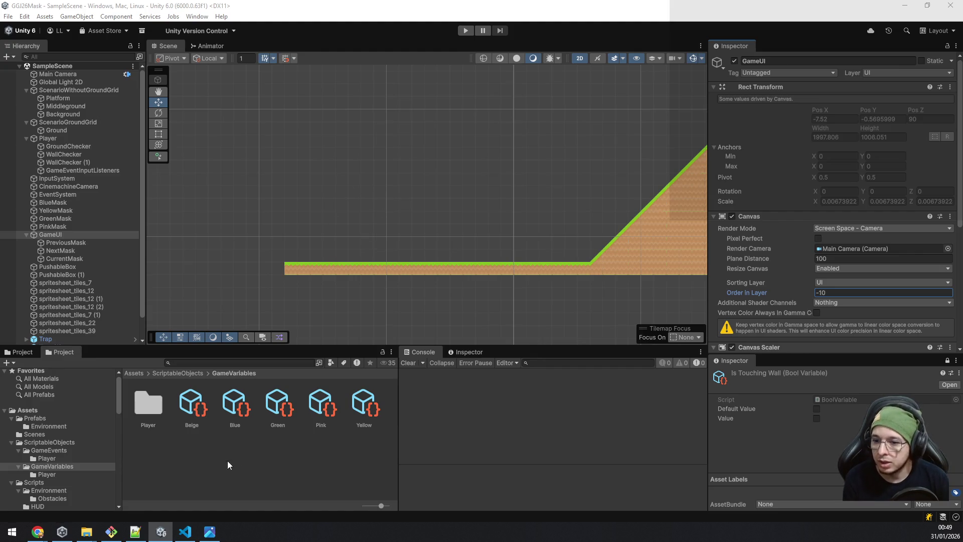
scroll(100, 466, "down", 10)
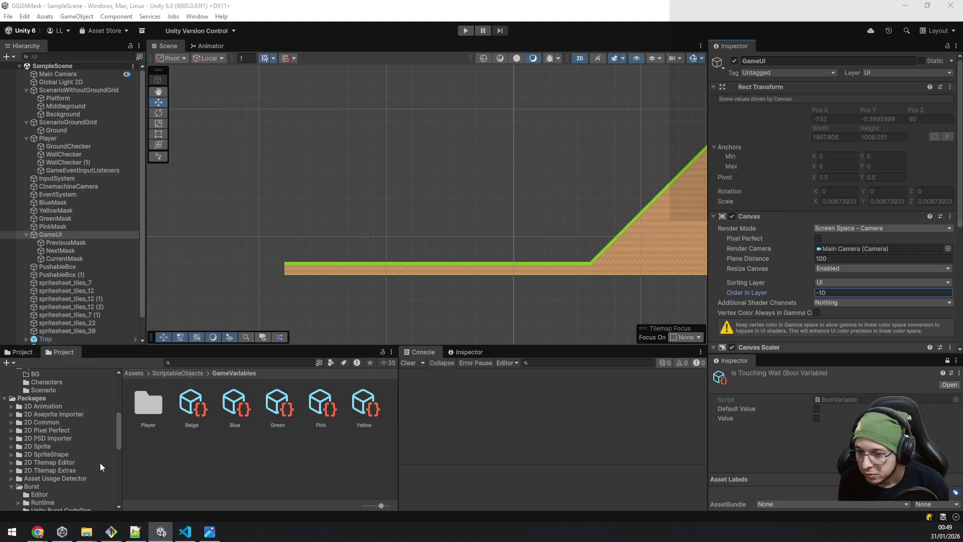
scroll(58, 422, "up", 3)
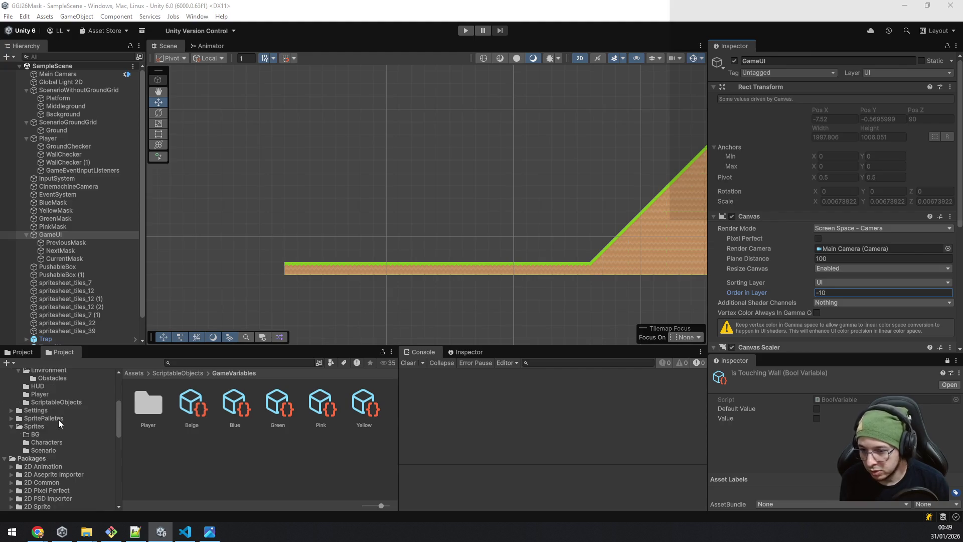
left_click(54, 450)
scroll(245, 423, "down", 10)
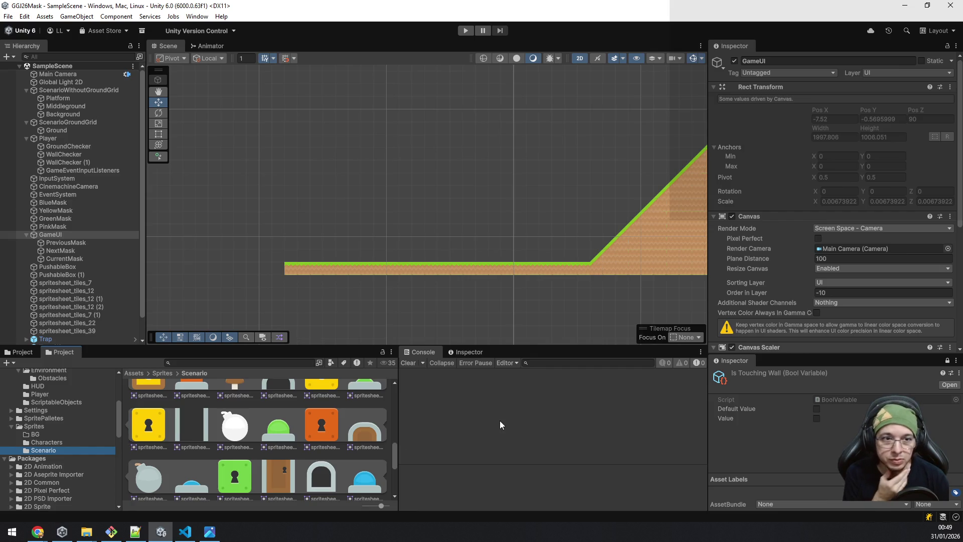
scroll(333, 477, "down", 6)
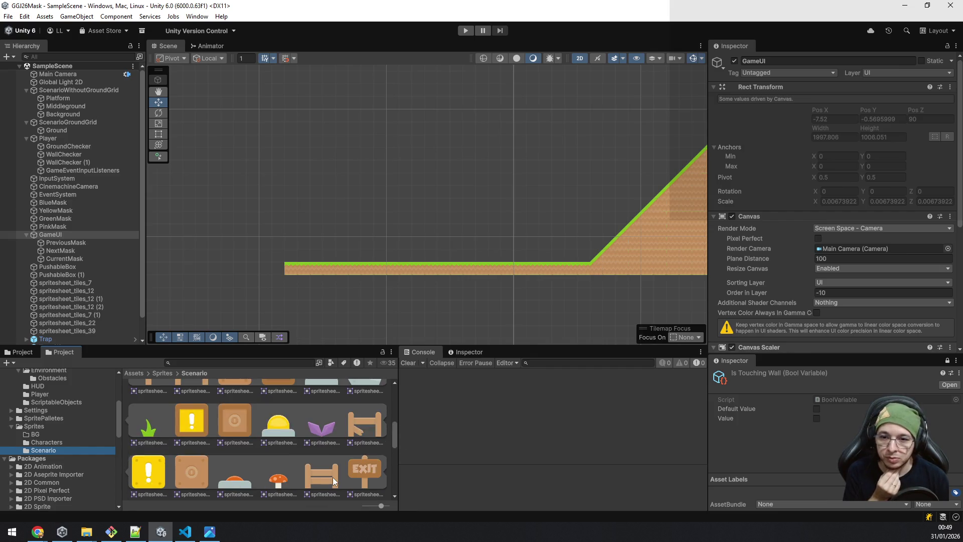
scroll(332, 476, "down", 5)
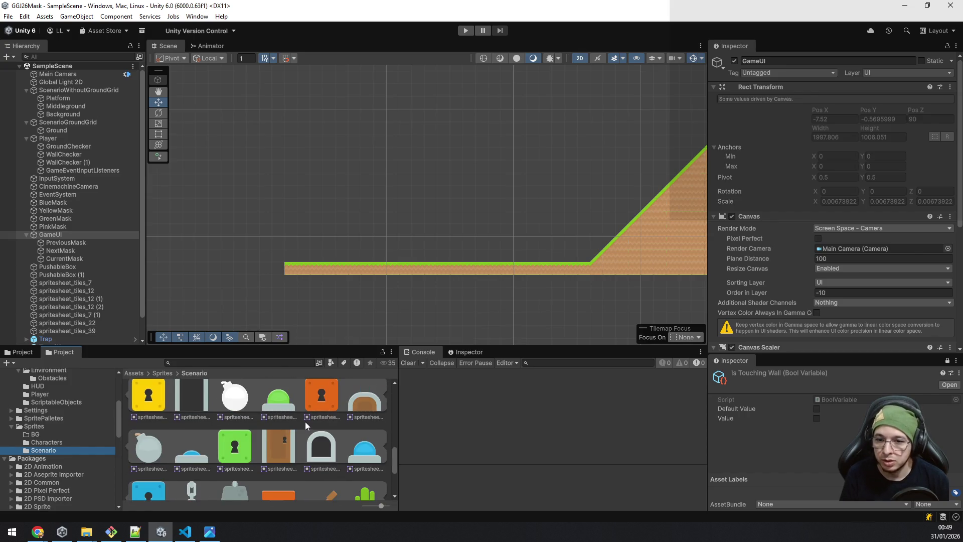
scroll(306, 424, "down", 2)
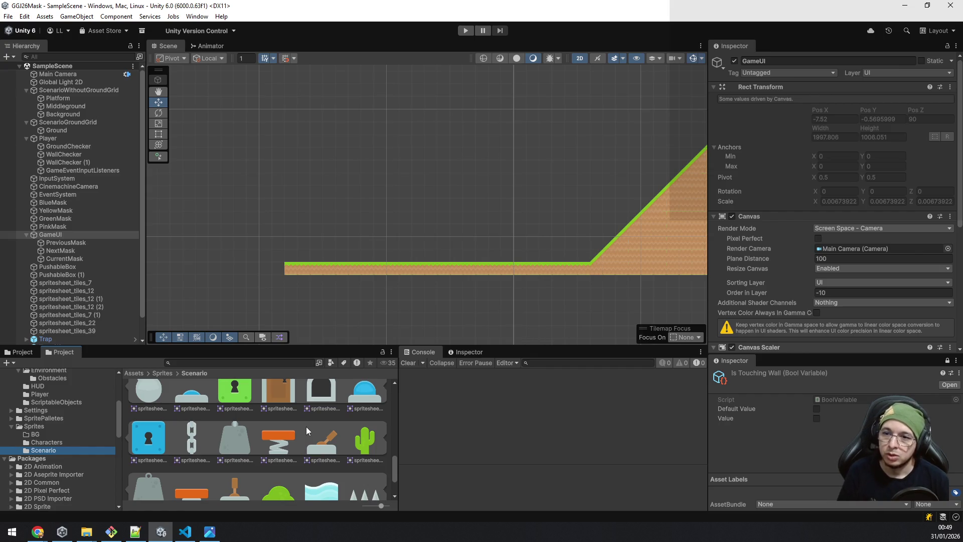
scroll(406, 250, "up", 2)
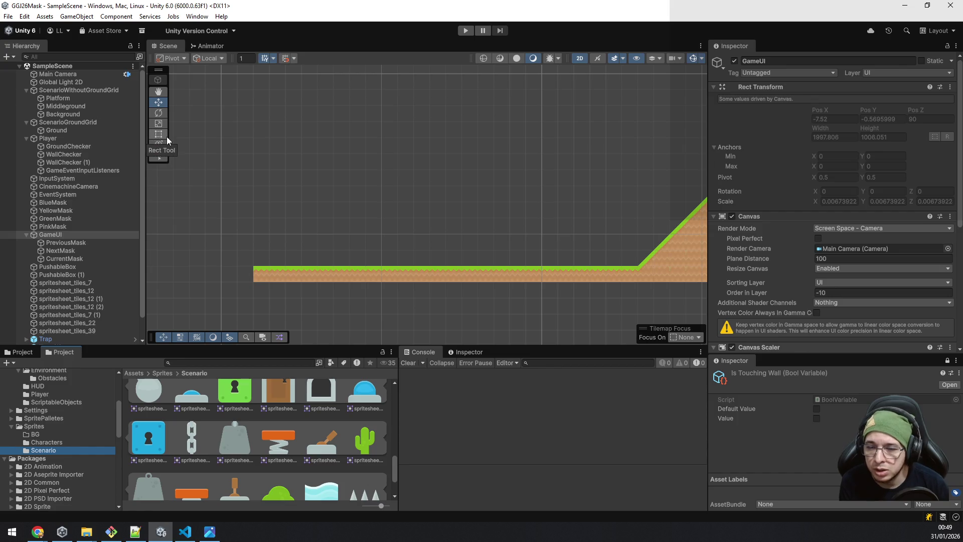
scroll(321, 240, "up", 3)
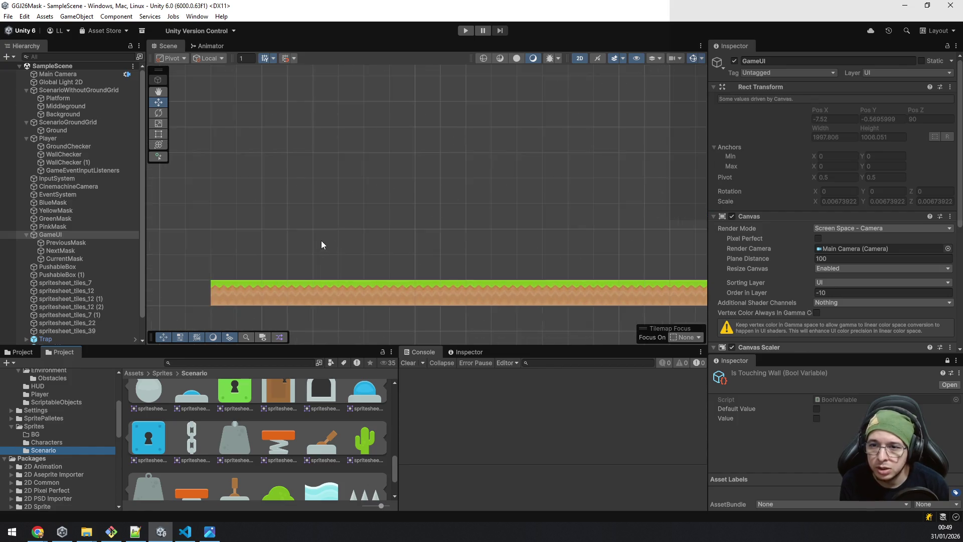
Switch to the Rect Tool and drag the gate pillar sprite into the scene above the grass.
left_click(161, 136)
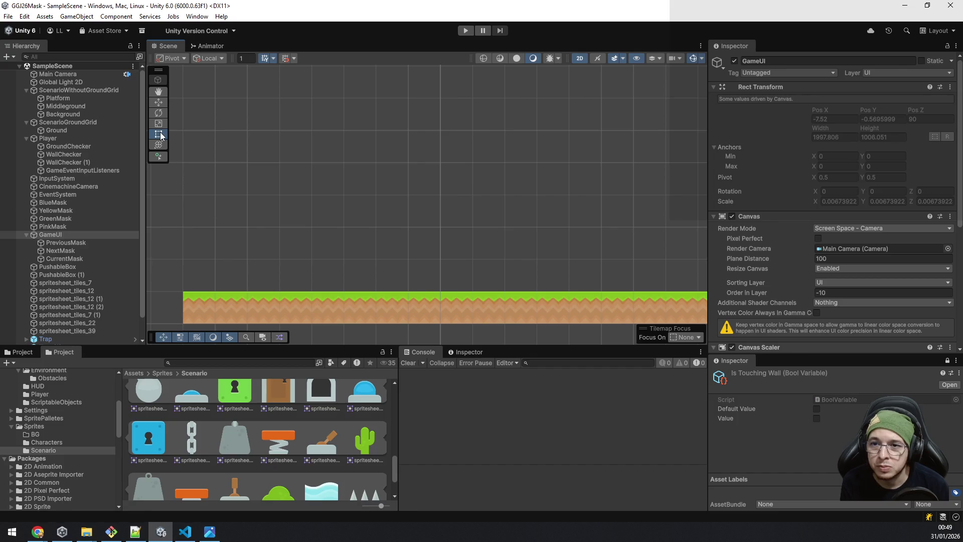
scroll(296, 394, "down", 2)
scroll(296, 404, "up", 3)
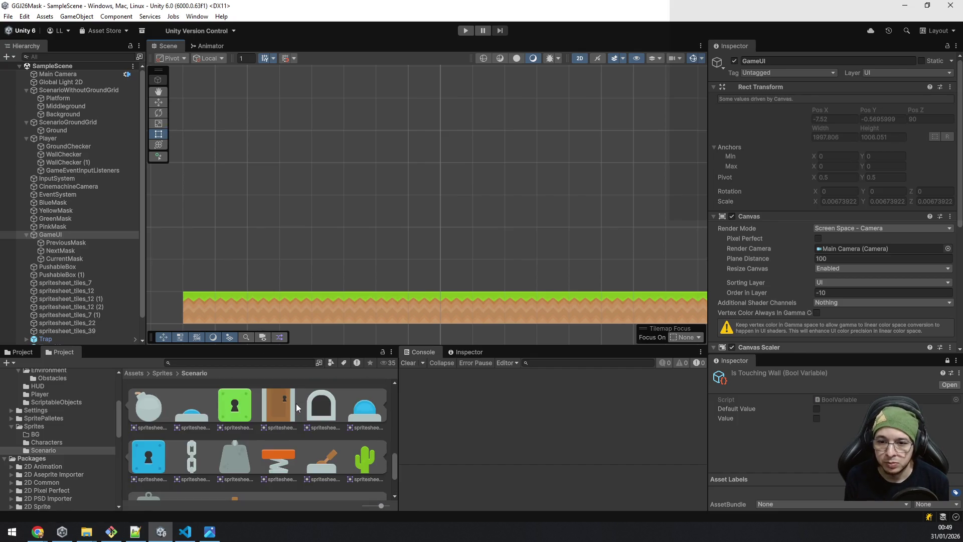
scroll(296, 409, "up", 2)
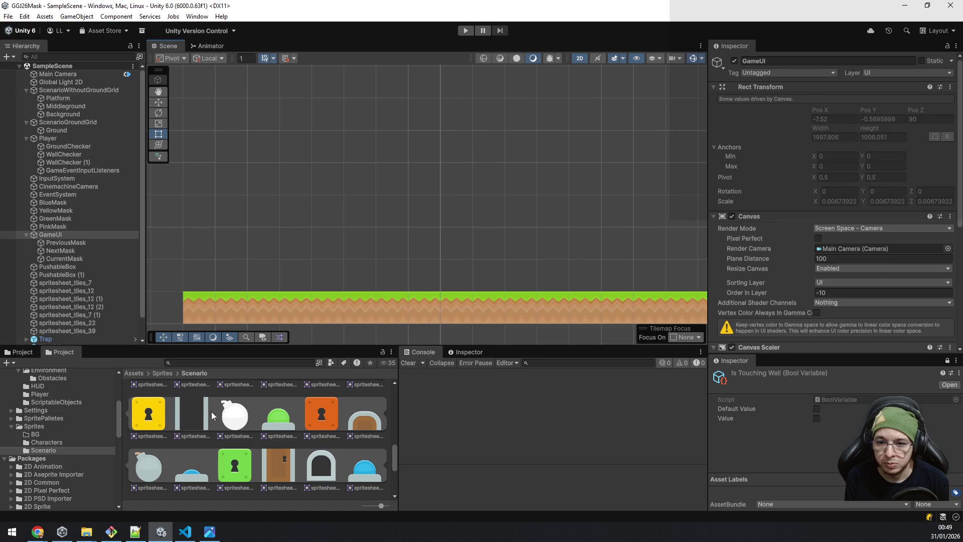
mouse_move(191, 420)
left_mouse_down()
mouse_move(309, 263)
mouse_move(297, 278)
left_mouse_up()
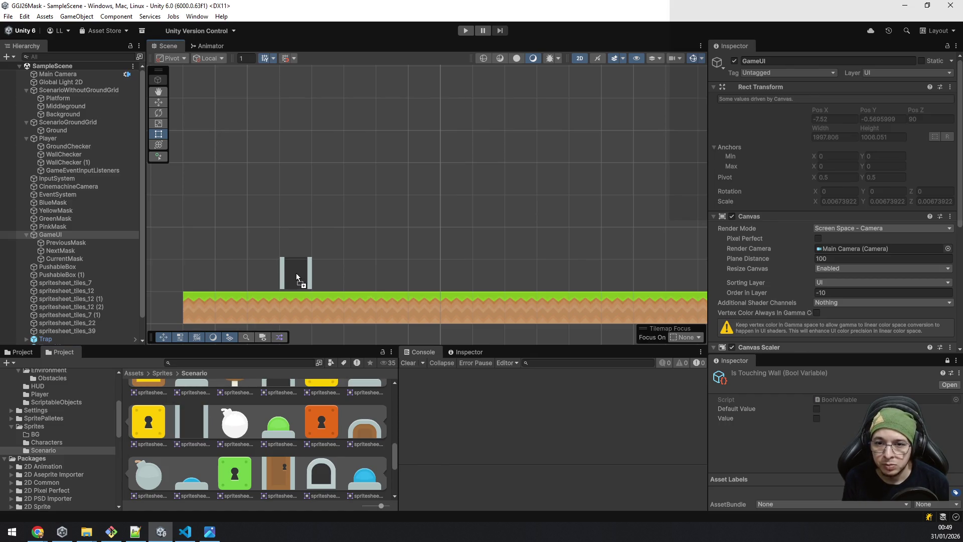
Place the grey pillar on the ground and lower arch spritesheet_tiles_43 onto it at X -74.447, Y -20.311.
left_click_drag(296, 275, 296, 275)
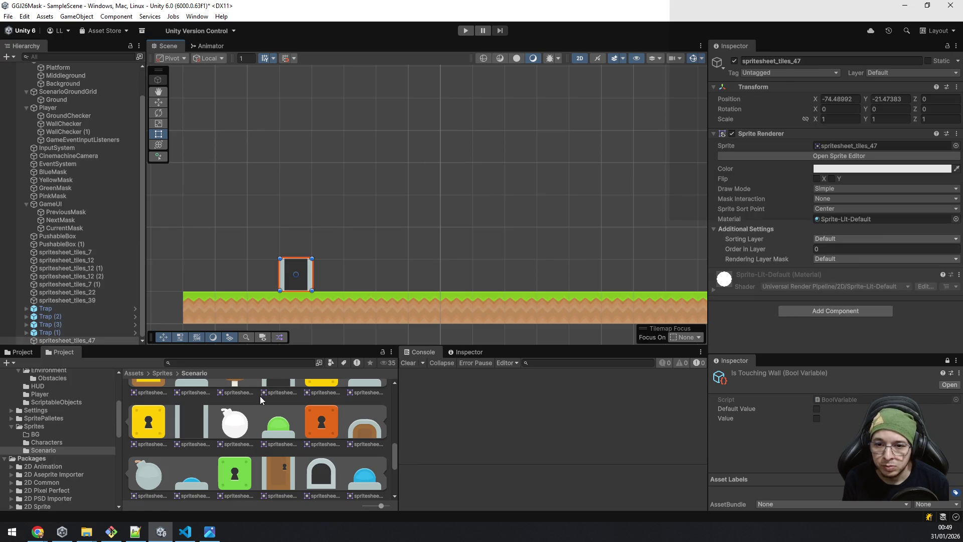
scroll(263, 438, "up", 2)
mouse_move(278, 427)
left_mouse_down()
mouse_move(295, 230)
mouse_move(301, 253)
left_mouse_up()
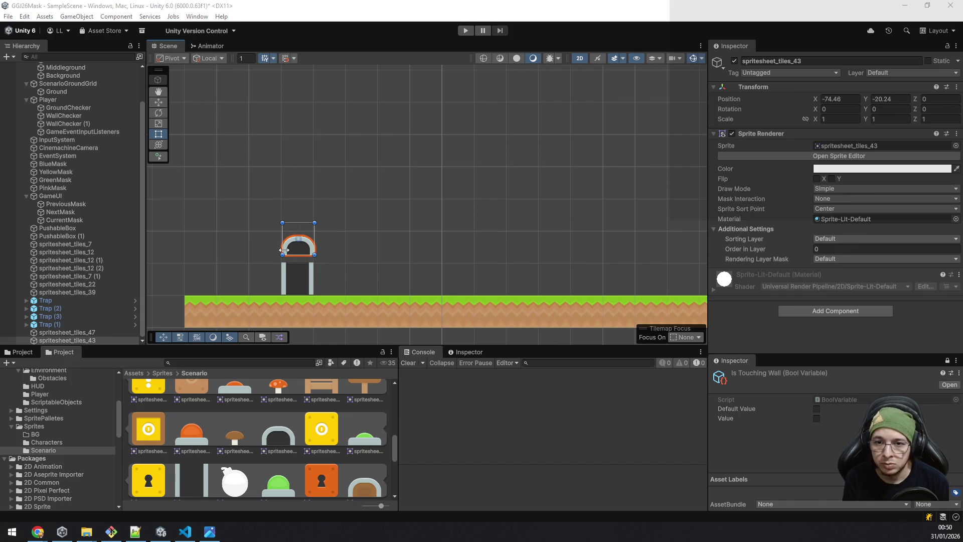
scroll(299, 261, "up", 5)
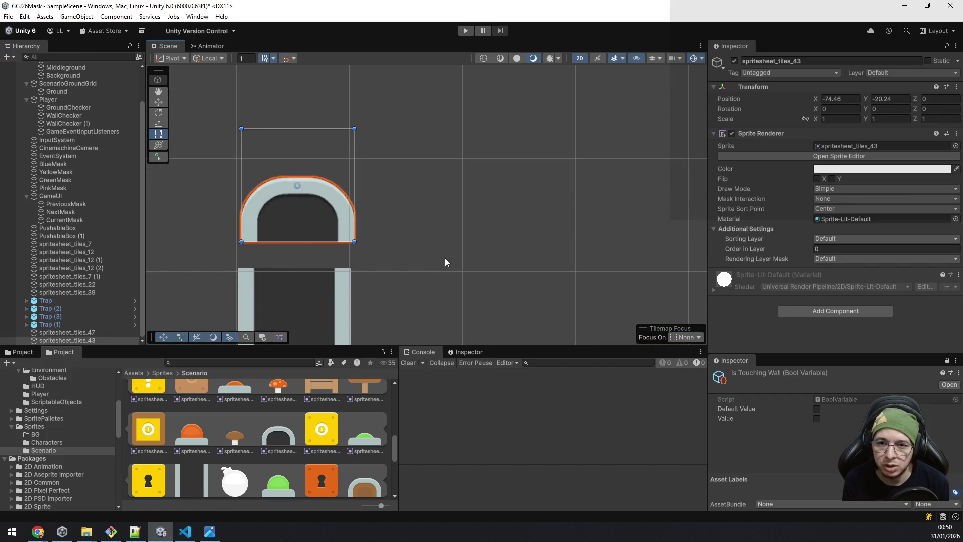
left_click_drag(445, 258, 472, 192)
left_click_drag(329, 156, 331, 164)
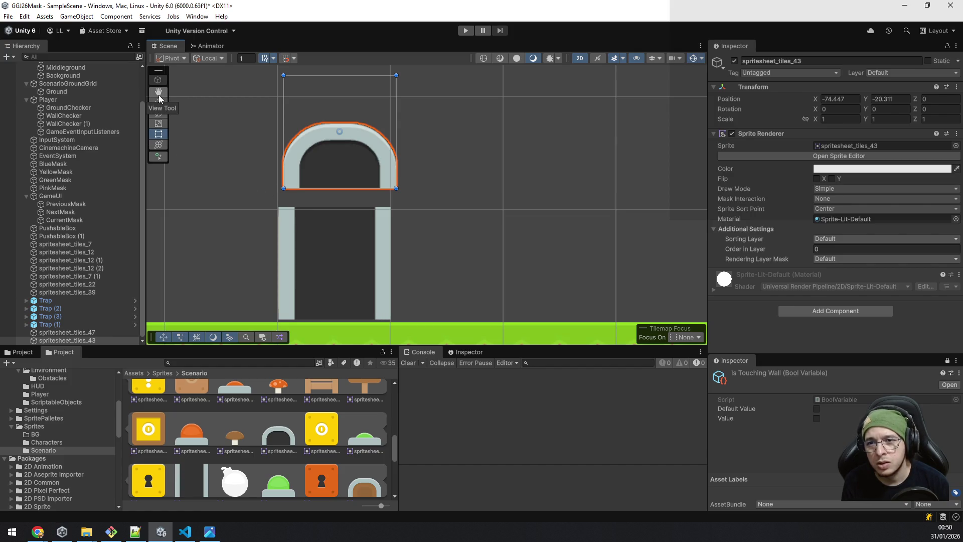
left_click(158, 144)
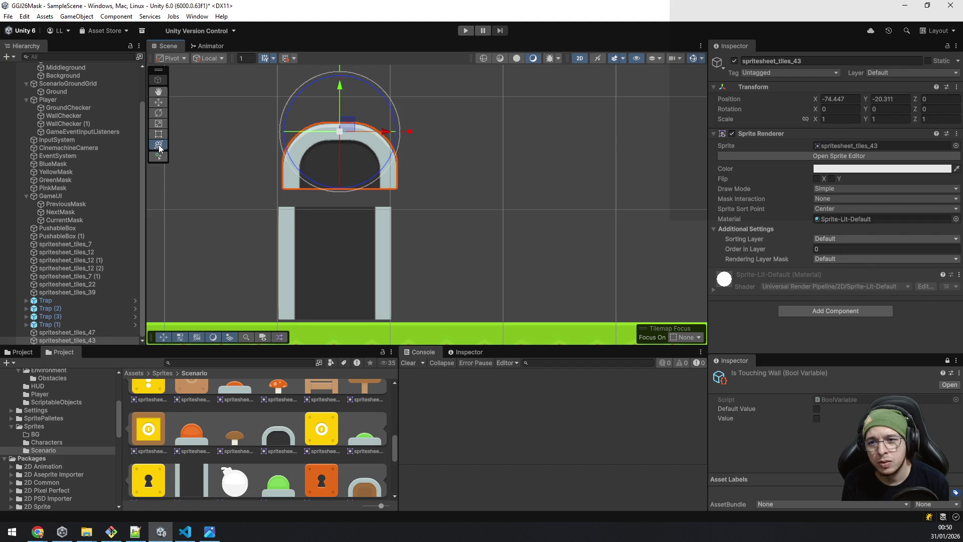
Vertex-snap the arch's bottom-left corner onto the pillar top, seating it at about X -74.49, Y -20.47.
left_click(159, 134)
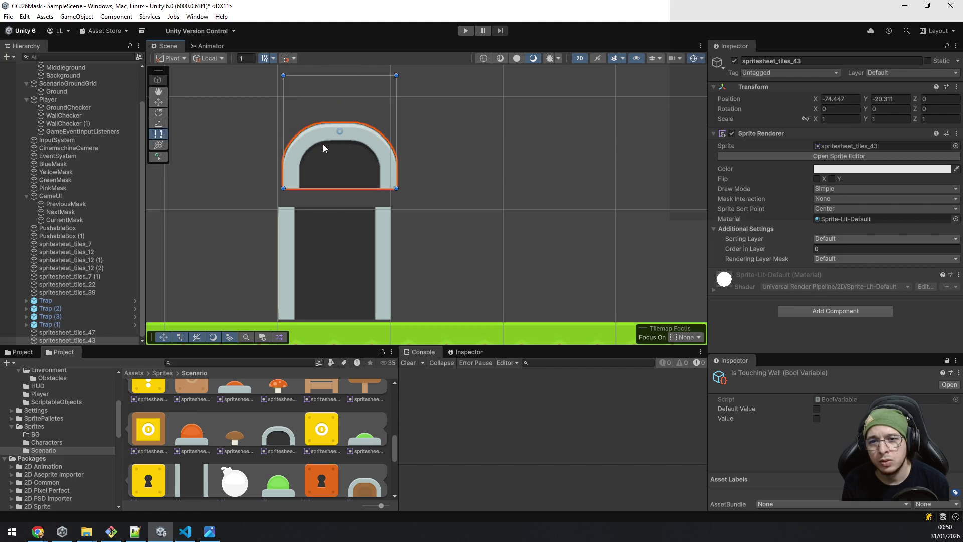
left_click_drag(326, 142, 320, 146)
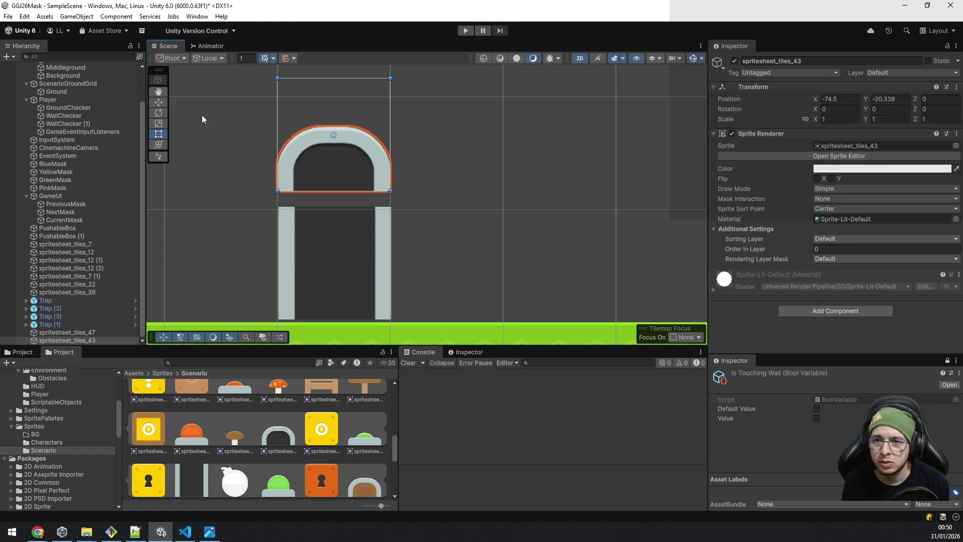
left_click(159, 102)
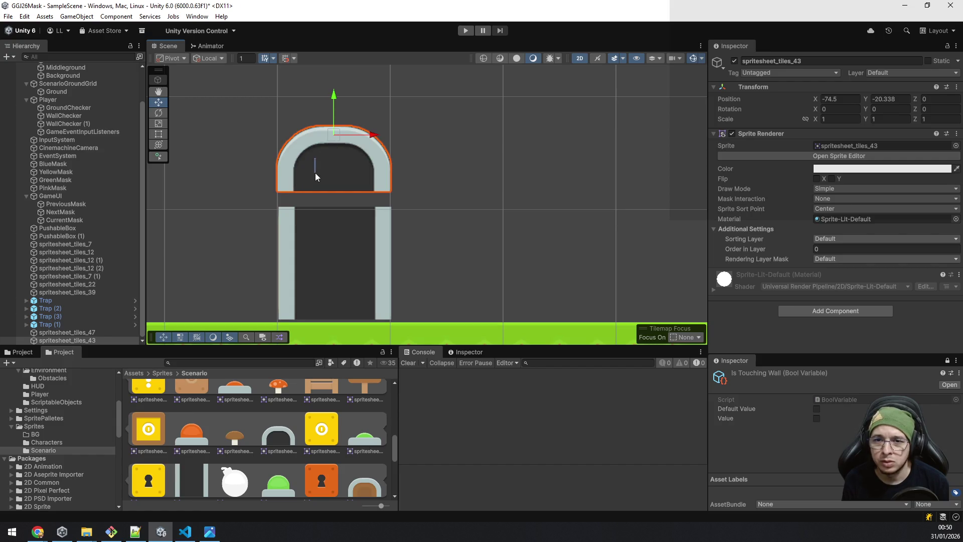
mouse_move(339, 130)
left_mouse_down()
mouse_move(336, 148)
mouse_move(336, 140)
left_mouse_up()
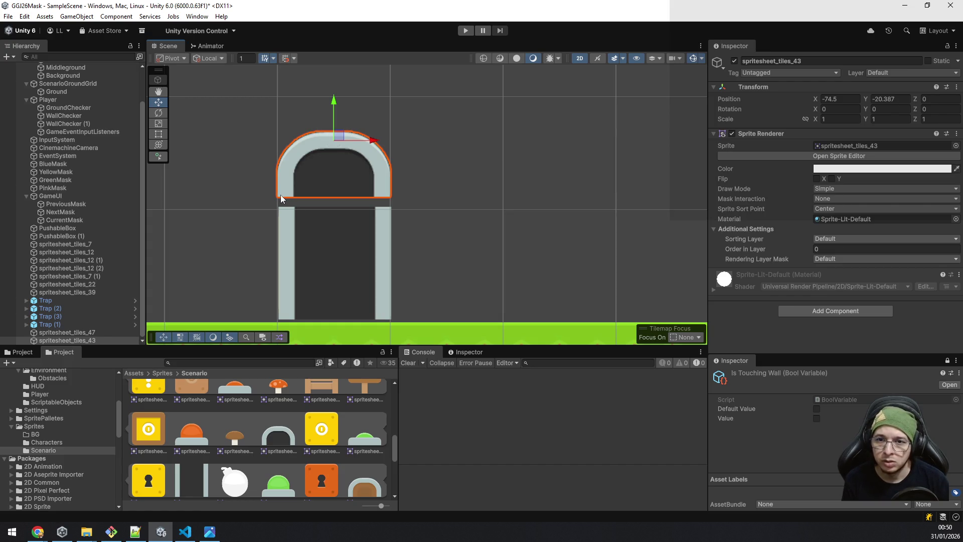
key("v")
left_click_drag(281, 198, 280, 196)
left_click(238, 272)
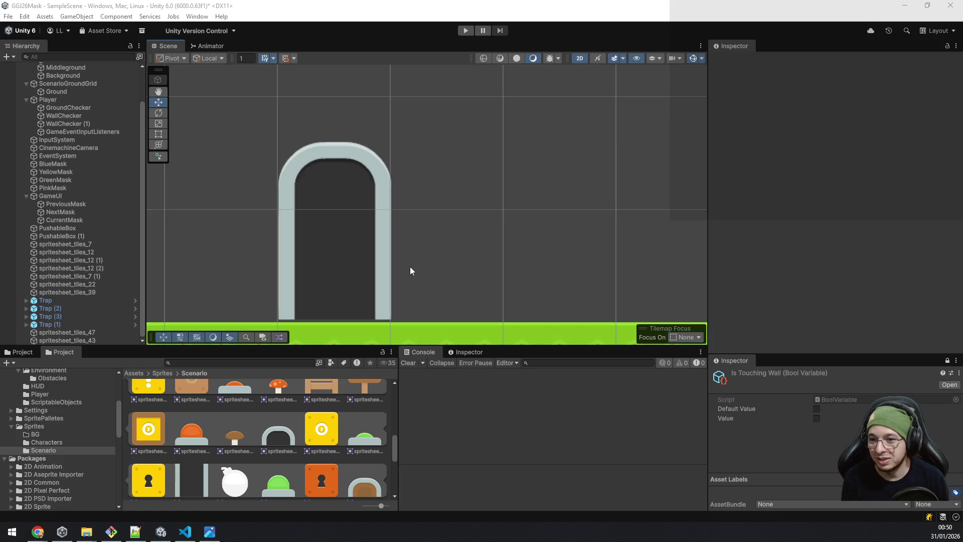
Select spritesheet_tiles_47 and spritesheet_tiles_43 together and vertex-snap them onto the ground tiles.
left_click(49, 332)
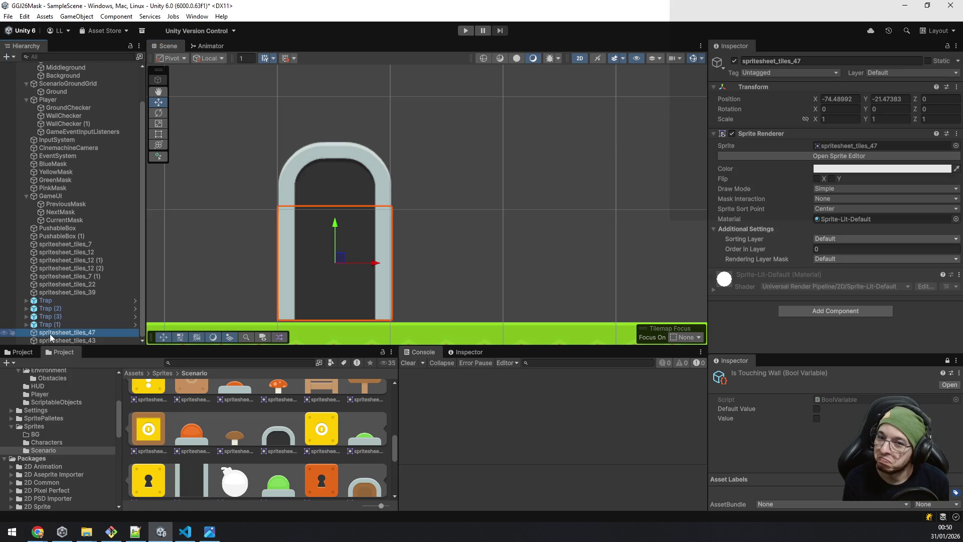
left_click(67, 339, "ctrl")
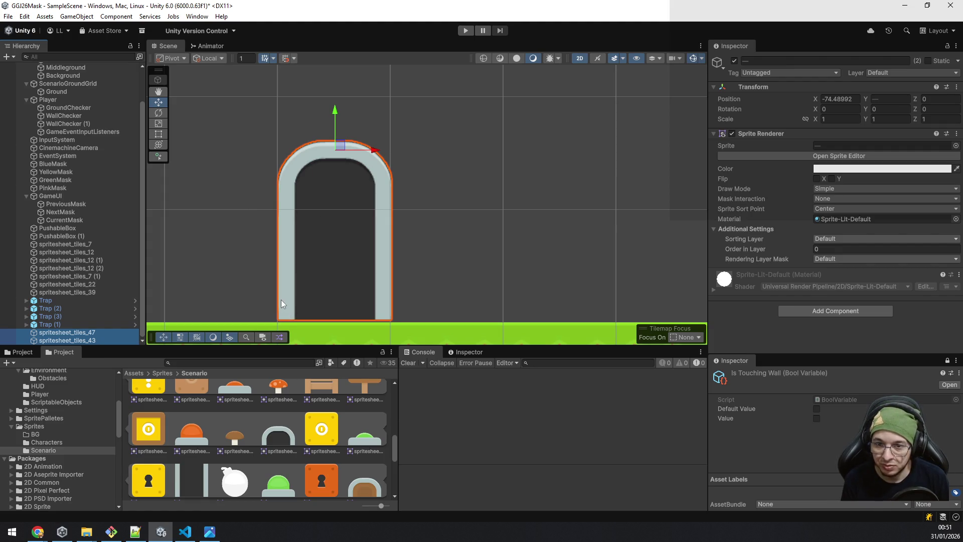
left_click_drag(317, 288, 341, 173)
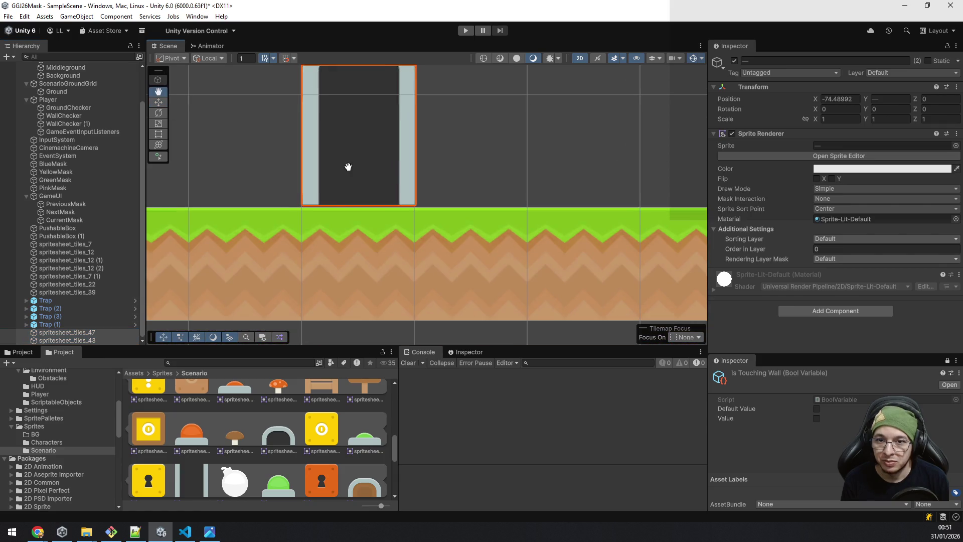
mouse_move(300, 204)
left_mouse_down()
mouse_move(315, 189)
mouse_move(300, 207)
left_mouse_up()
Zoom out and drag the lever sprite into the scene beside the doorway.
scroll(366, 209, "down", 5)
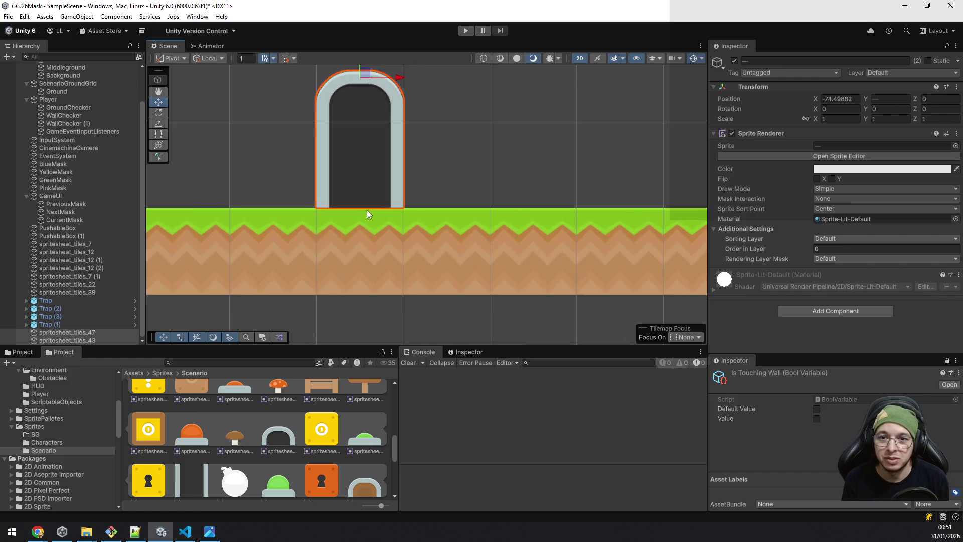
scroll(360, 440, "down", 2)
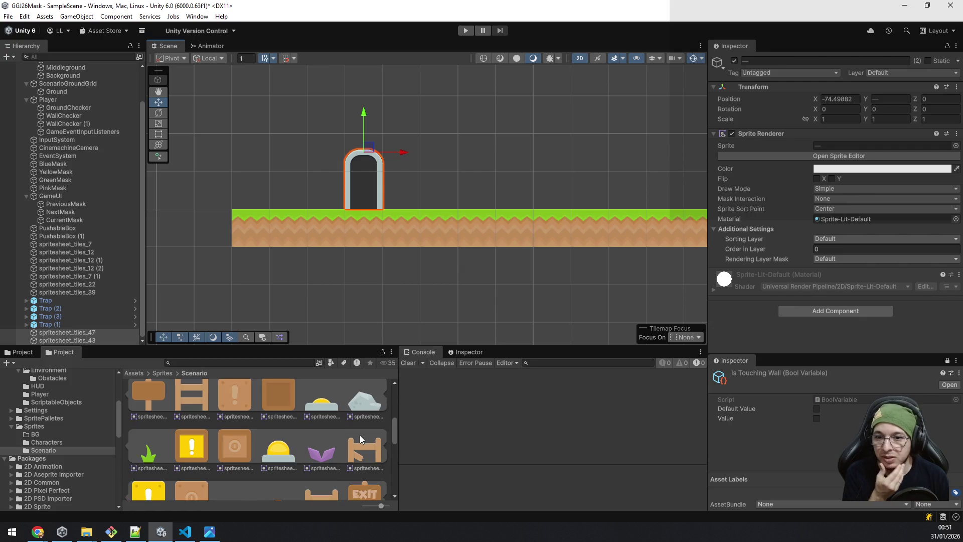
scroll(360, 439, "down", 4)
scroll(325, 447, "down", 2)
scroll(324, 447, "up", 2)
scroll(320, 446, "down", 2)
scroll(317, 445, "up", 2)
scroll(316, 444, "up", 1)
left_click_drag(327, 462, 507, 200)
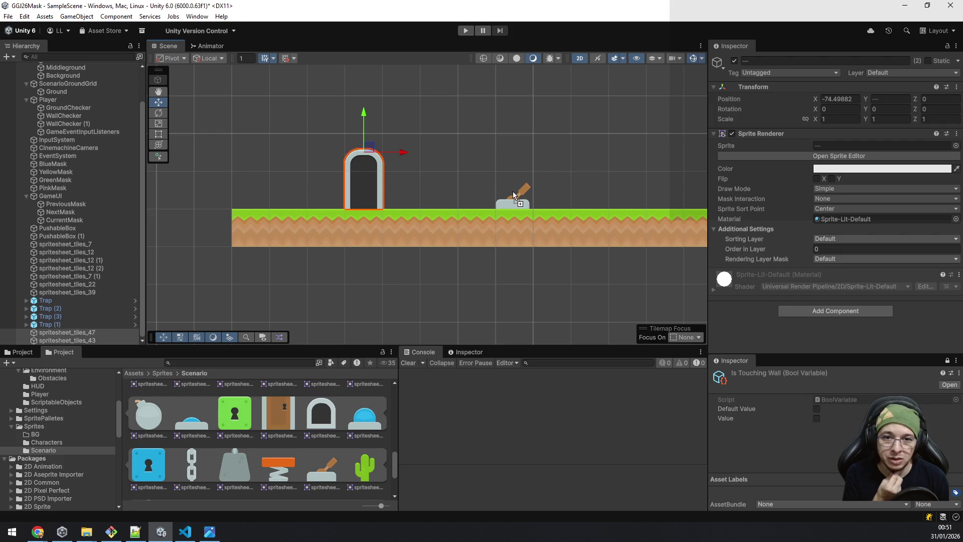
Set lever spritesheet_tiles_62 on the grass at X -68.53, Y -21.50, right of the doorway.
left_click_drag(542, 191, 588, 188)
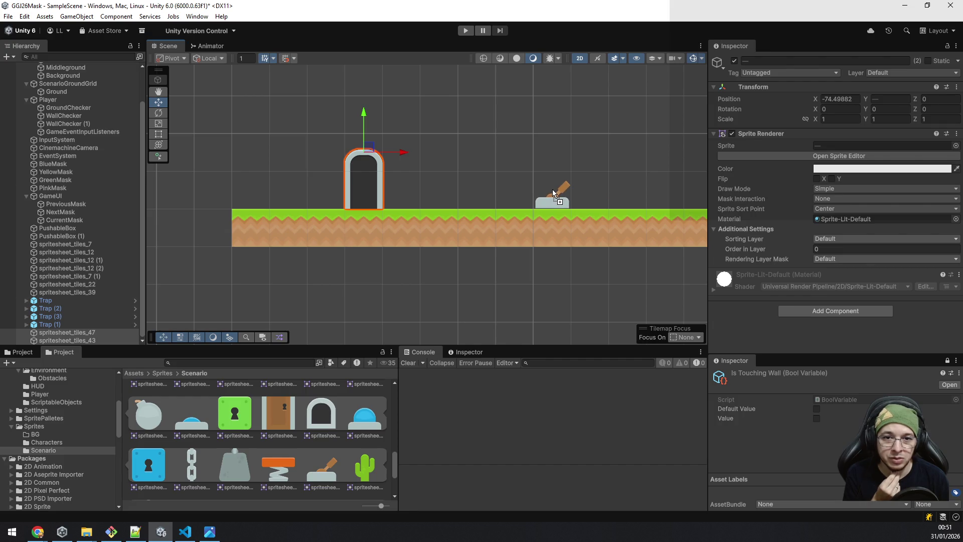
left_click_drag(551, 190, 551, 190)
scroll(552, 189, "down", 6)
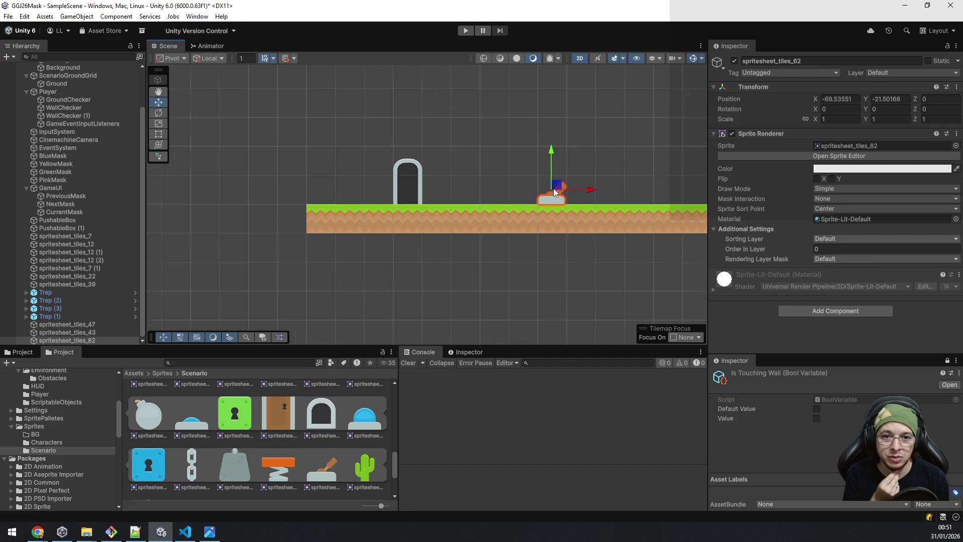
scroll(573, 172, "down", 2)
left_click_drag(665, 133, 566, 252)
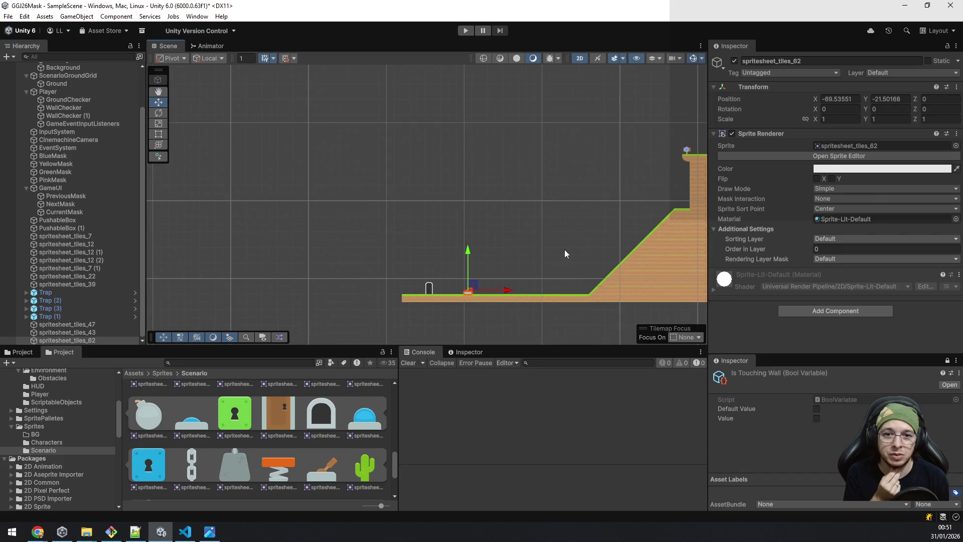
scroll(558, 209, "down", 2)
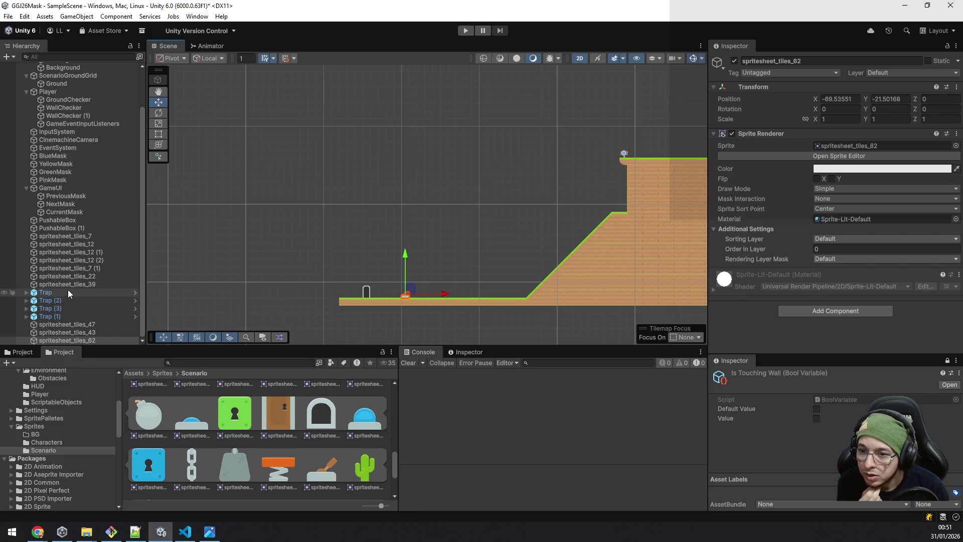
left_click(70, 179)
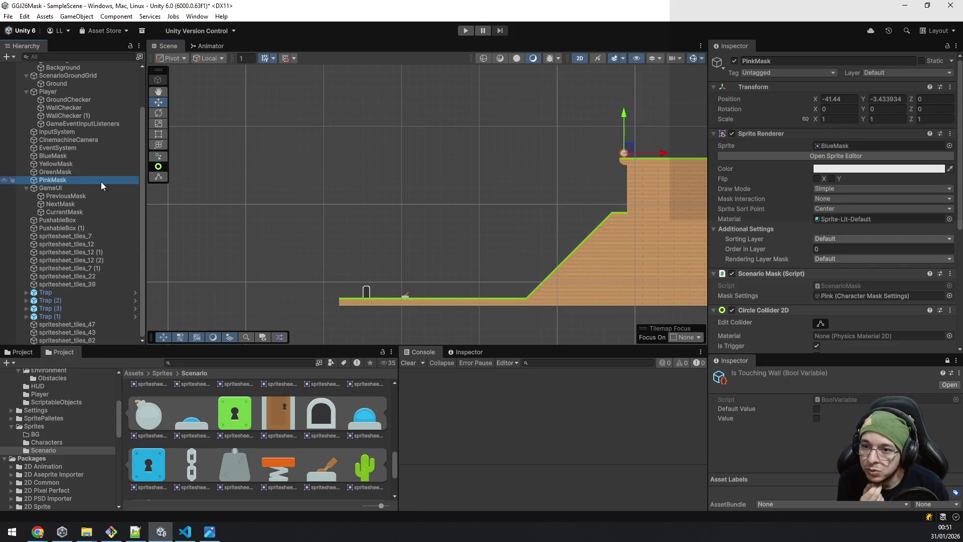
Drag PinkMask from the upper ledge down onto the lower starting ground and deselect it.
mouse_move(631, 152)
left_mouse_down()
mouse_move(564, 201)
mouse_move(491, 285)
mouse_move(447, 292)
left_mouse_up()
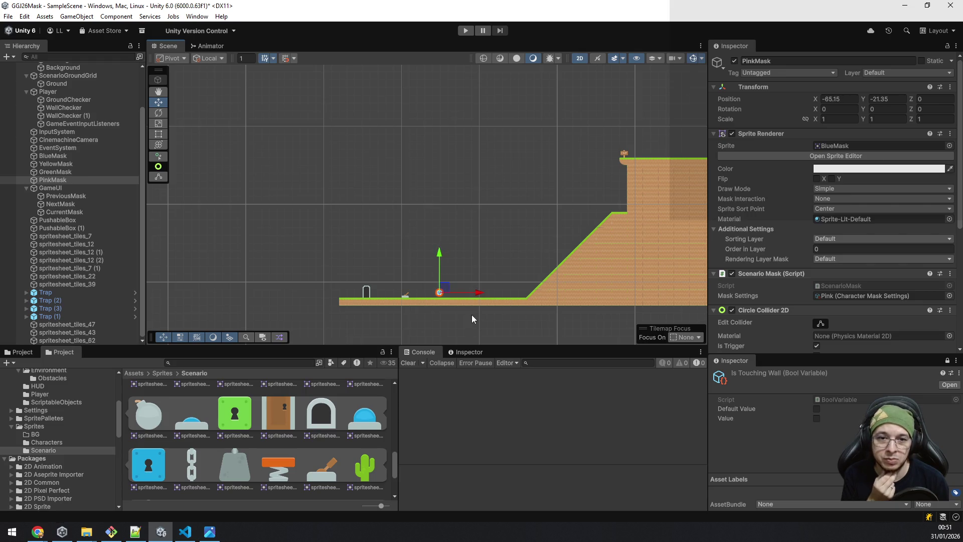
left_click(485, 327)
scroll(482, 328, "up", 5)
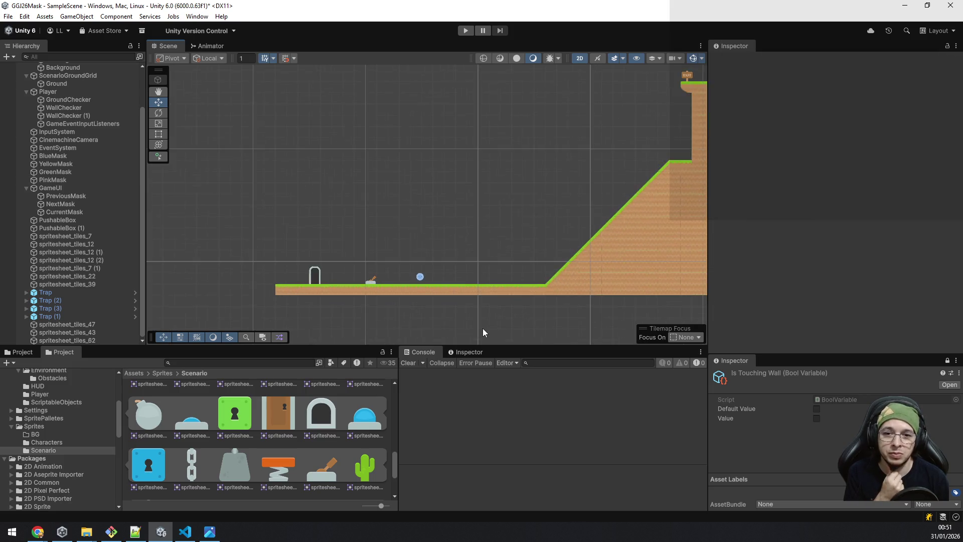
scroll(436, 287, "down", 5)
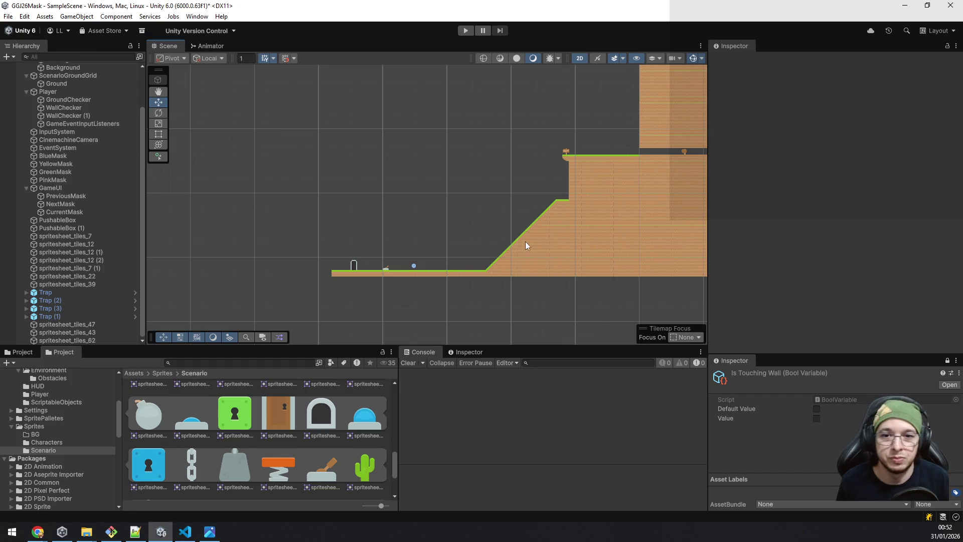
scroll(526, 242, "up", 3)
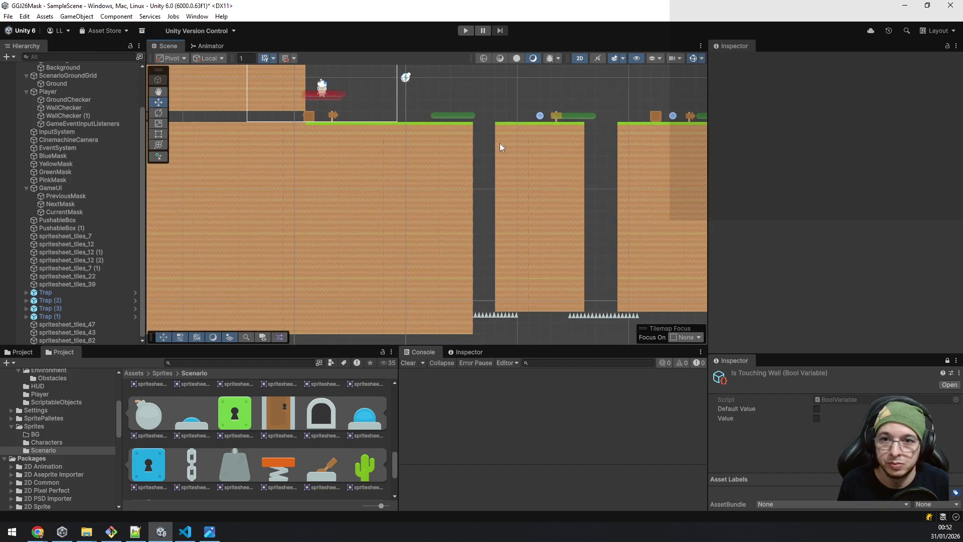
left_click_drag(506, 143, 474, 276)
scroll(485, 275, "down", 2)
scroll(544, 235, "up", 4)
left_click_drag(539, 191, 320, 233)
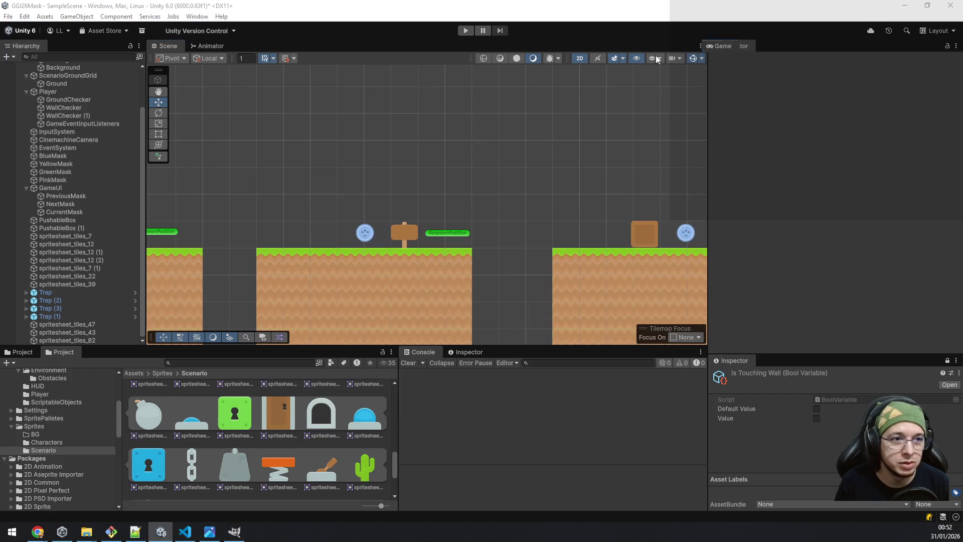
Dock the Game view beside the Animator, return to the Scene view, and open File Explorer.
left_click(246, 47)
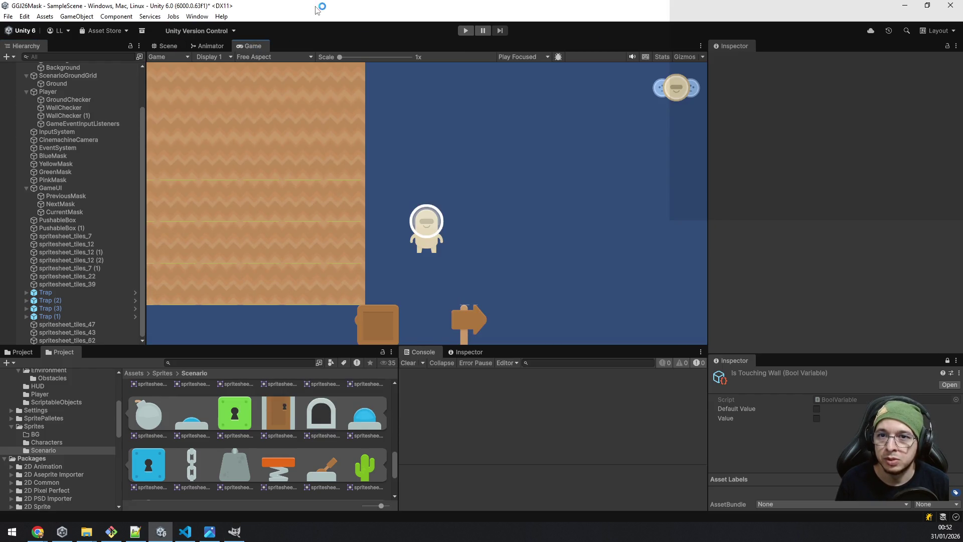
left_click(166, 46)
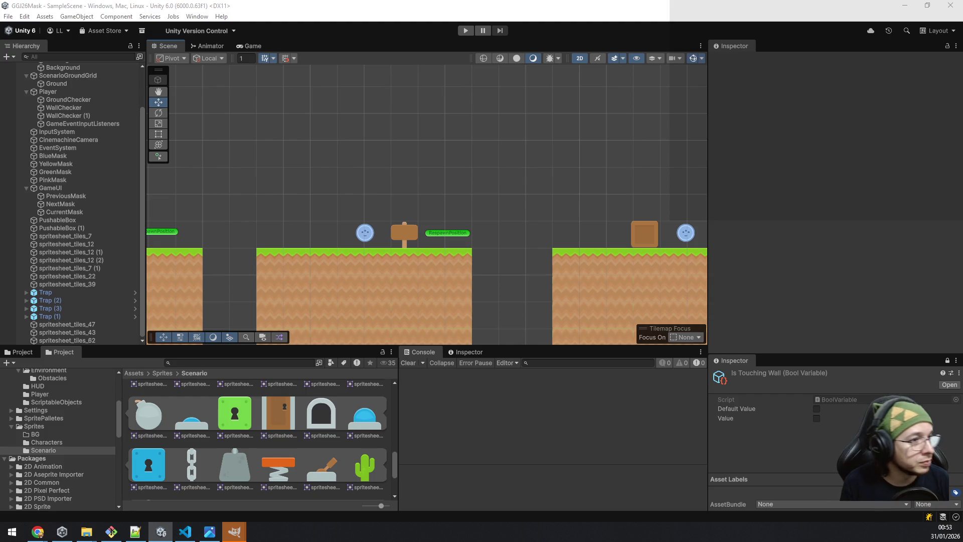
key("super+e")
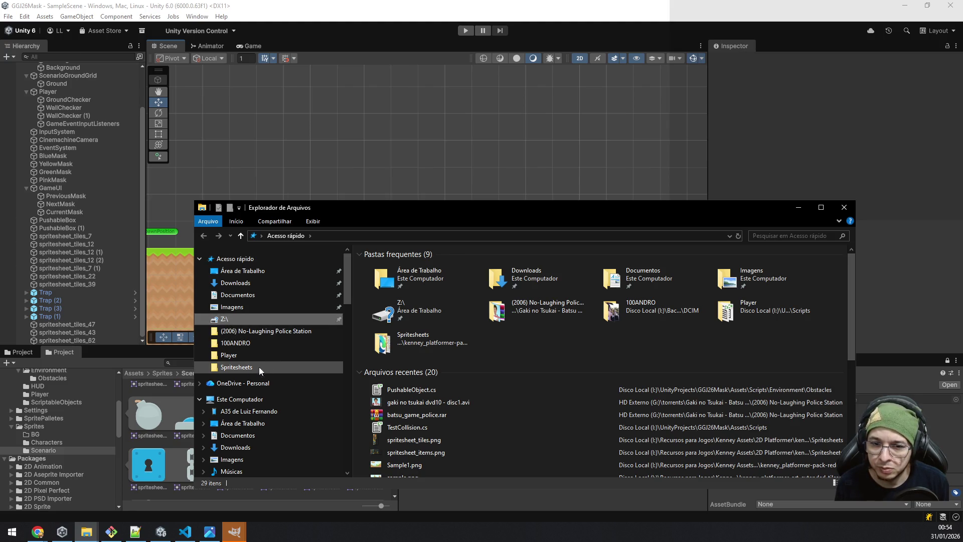
Browse Disco Local (I:) into Recursos para Jogos > Humble Bundle.
scroll(257, 355, "down", 3)
scroll(256, 355, "down", 2)
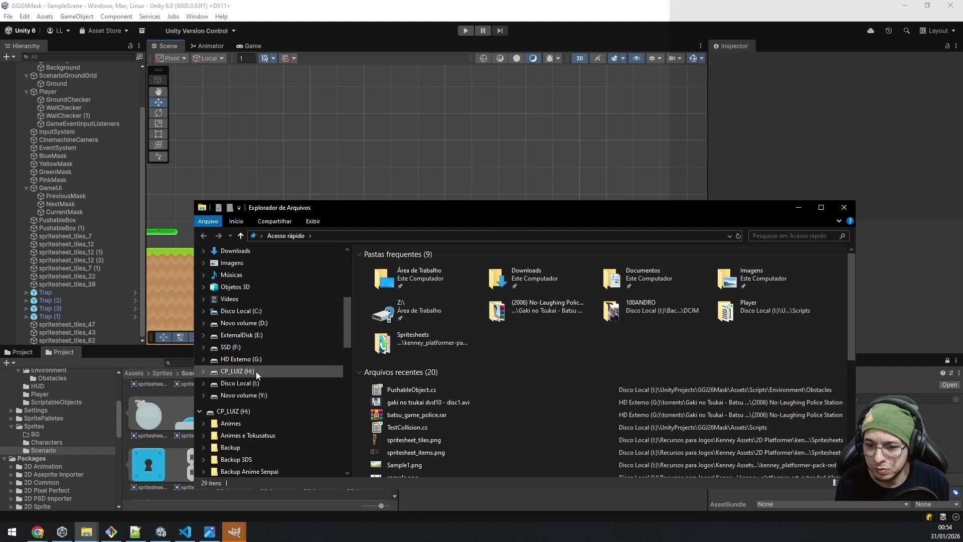
left_click(235, 396)
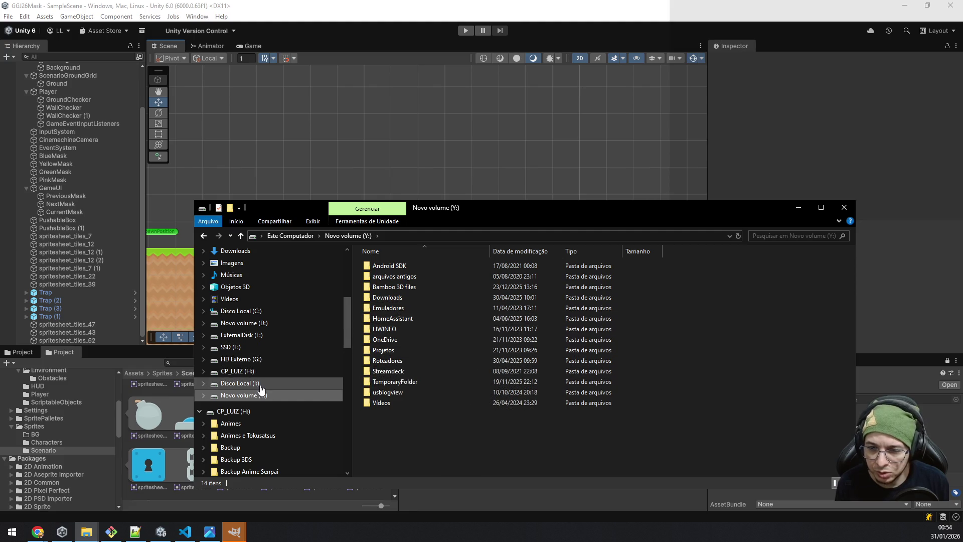
left_click(239, 383)
double_click(434, 412)
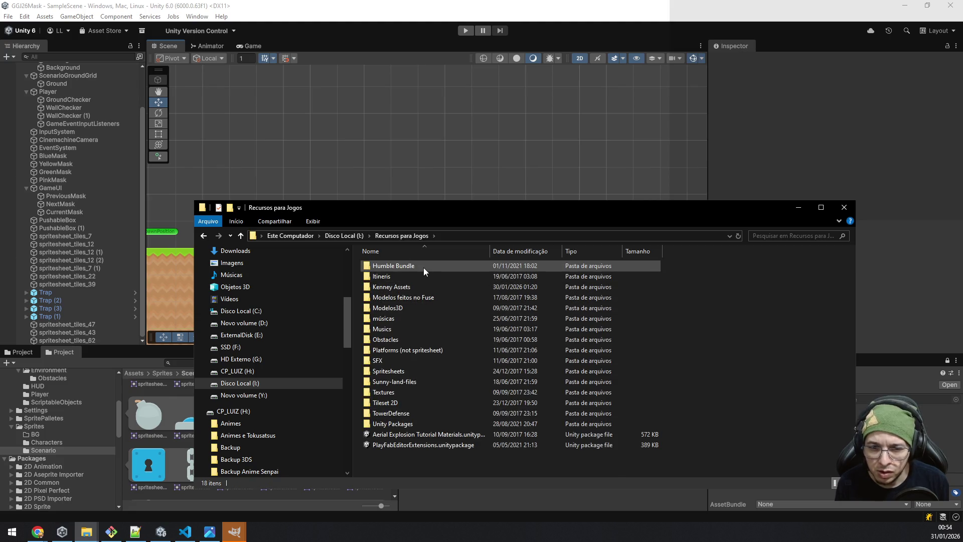
double_click(423, 266)
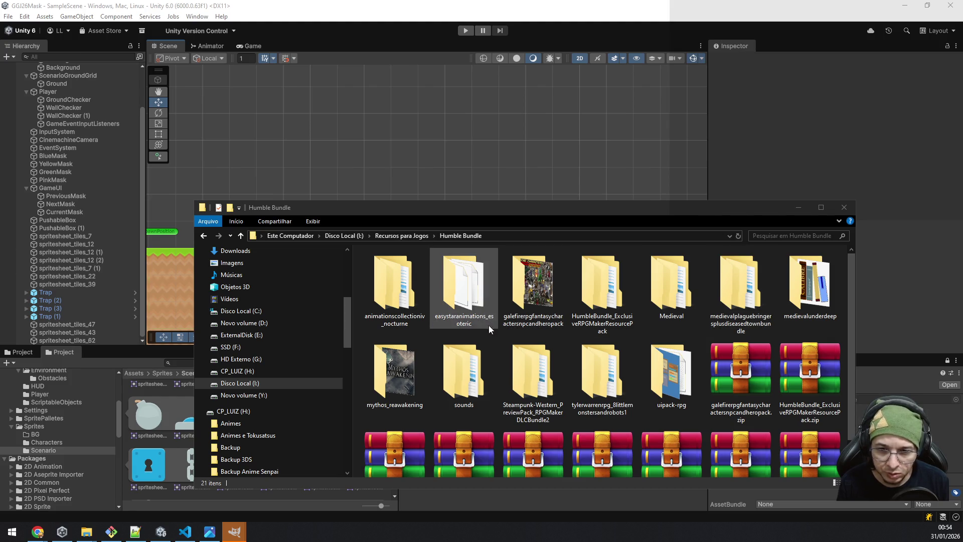
Look inside the sounds, coinsandchestsounds, easystaranimations_esoteric and galefire character pack folders.
double_click(452, 375)
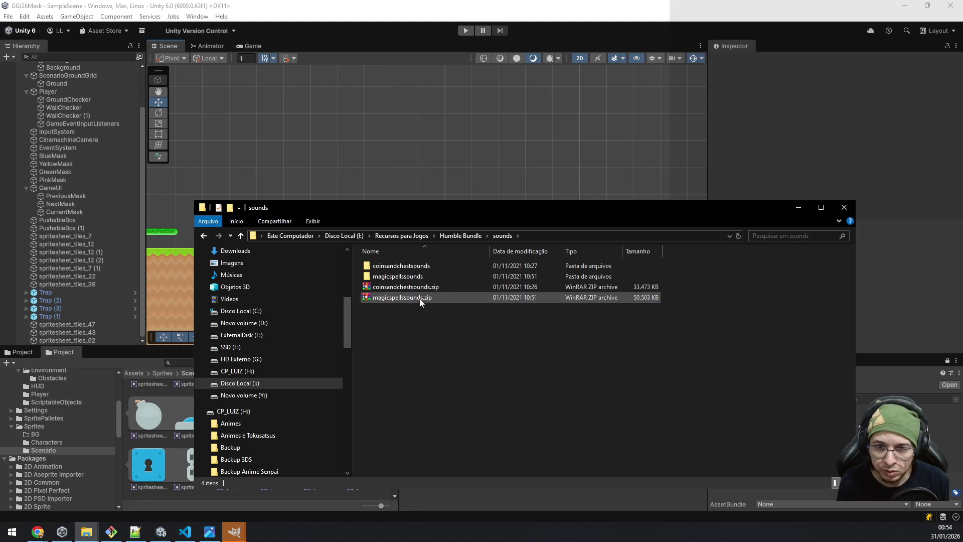
double_click(437, 267)
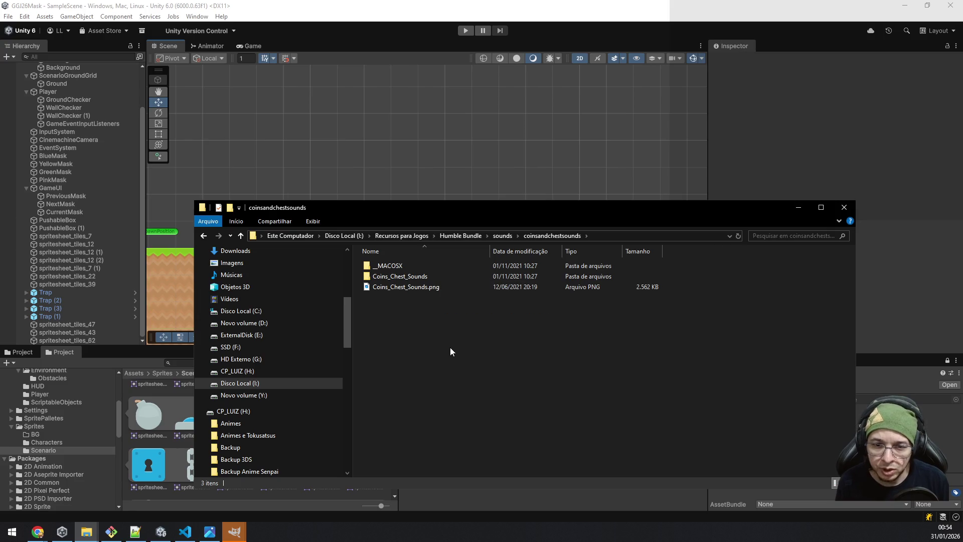
key("BackSpace")
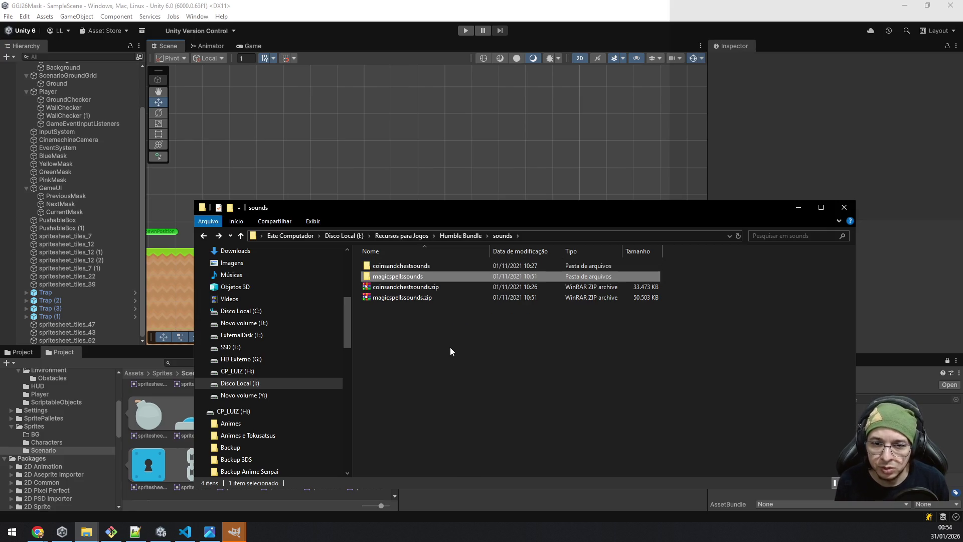
key("BackSpace")
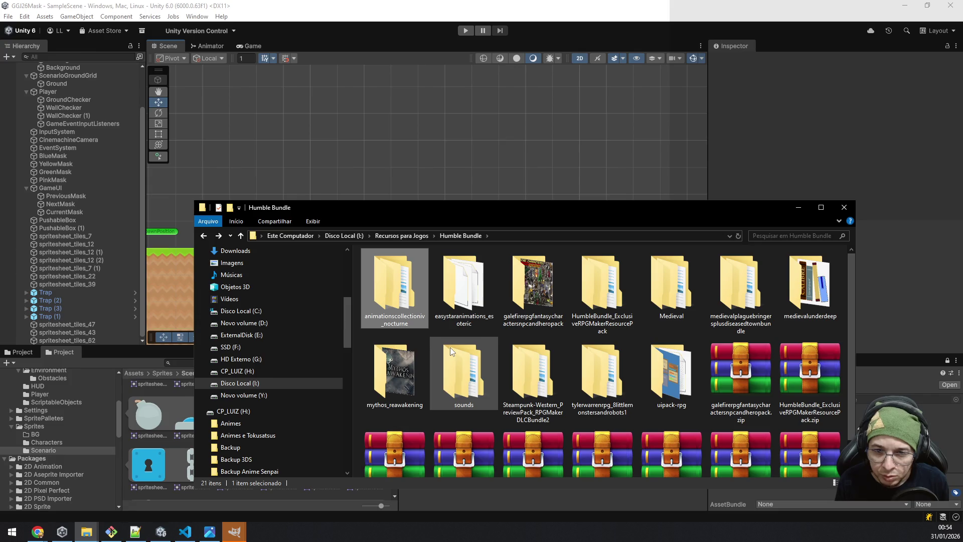
key("Right")
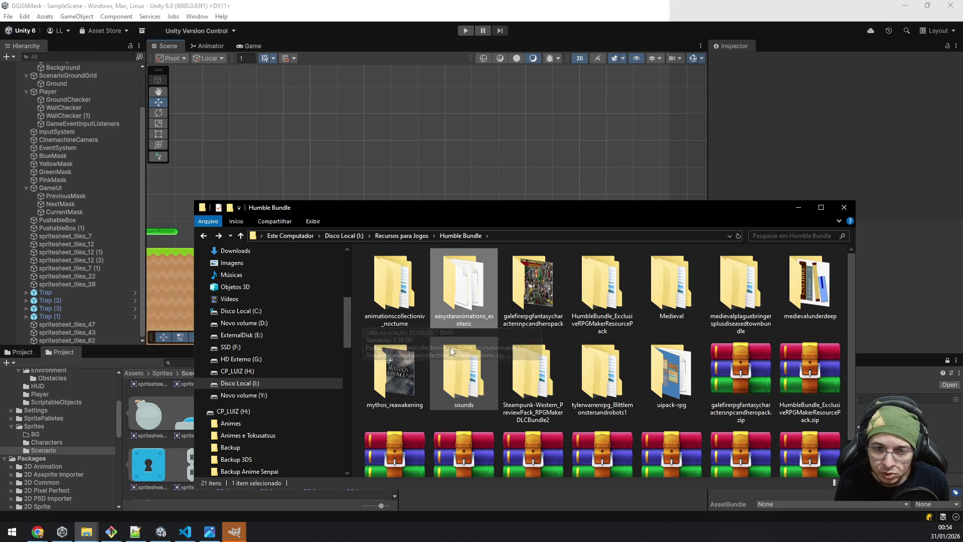
key("Return")
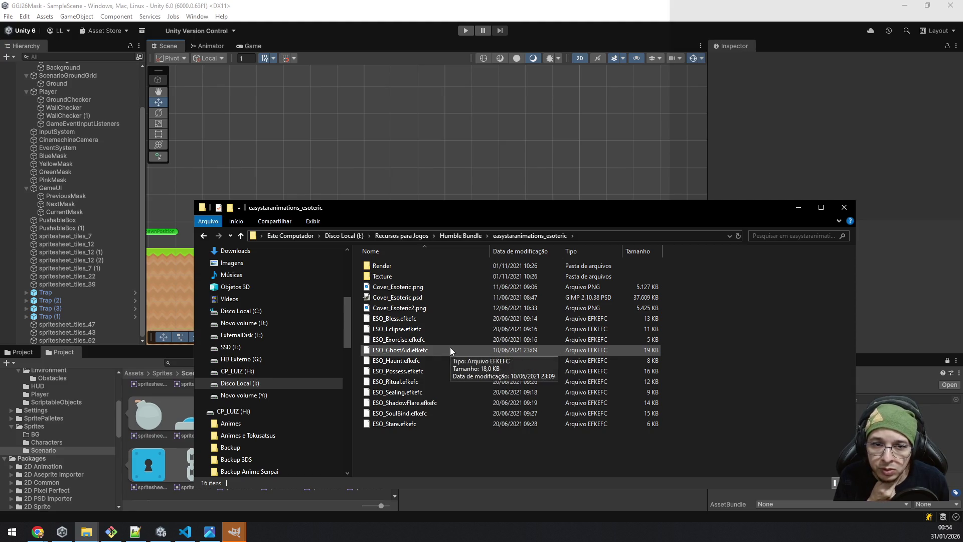
key("BackSpace")
key("Down")
key("Return")
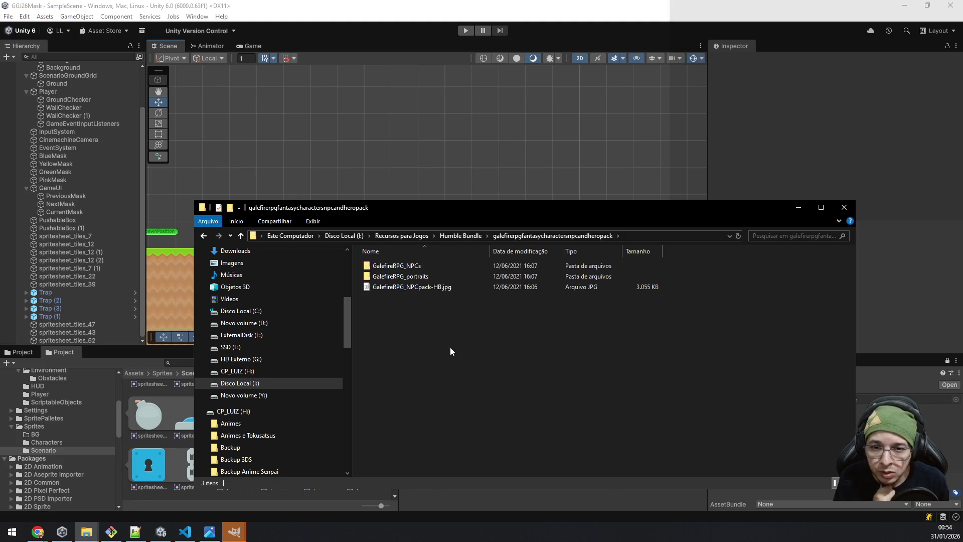
key("Down")
key("Up")
key("BackSpace")
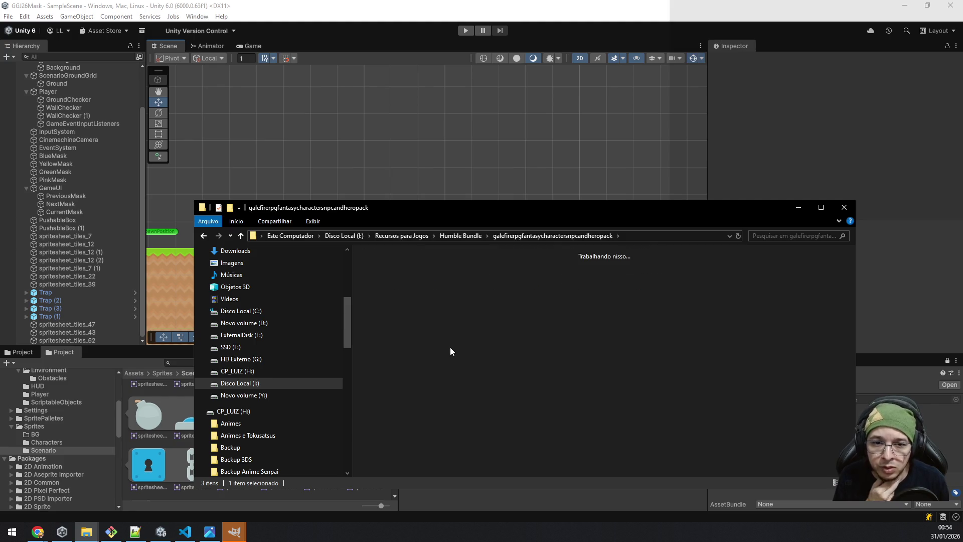
Open the RPG Maker pack's Thank You Pack JDBArtist folder and widen the Nome column.
key("Right")
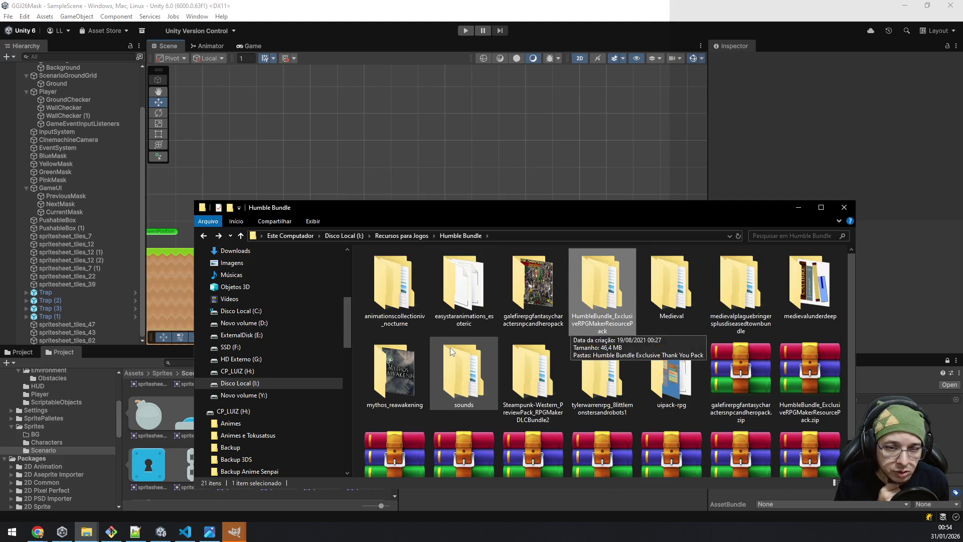
key("Return")
key("Down")
key("Return")
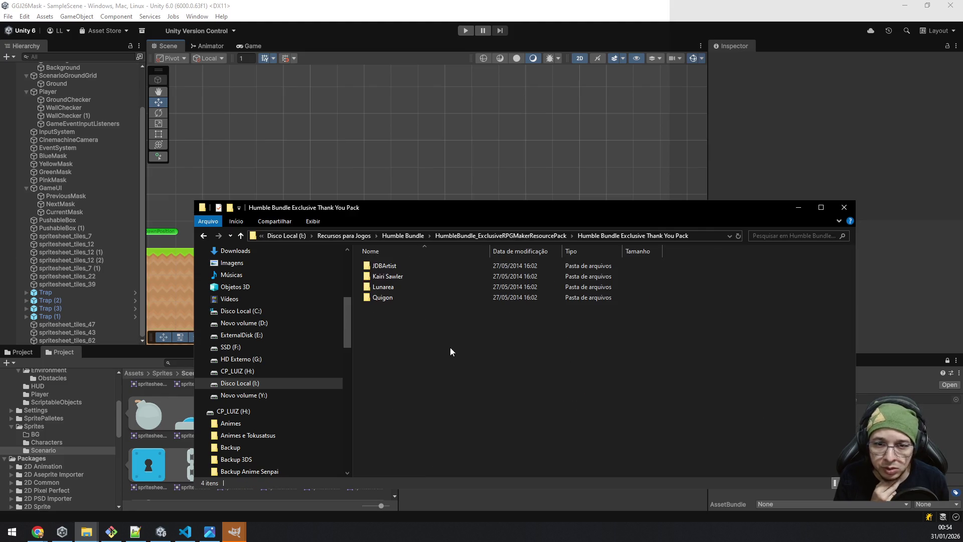
key("Down")
key("Up")
key("Return")
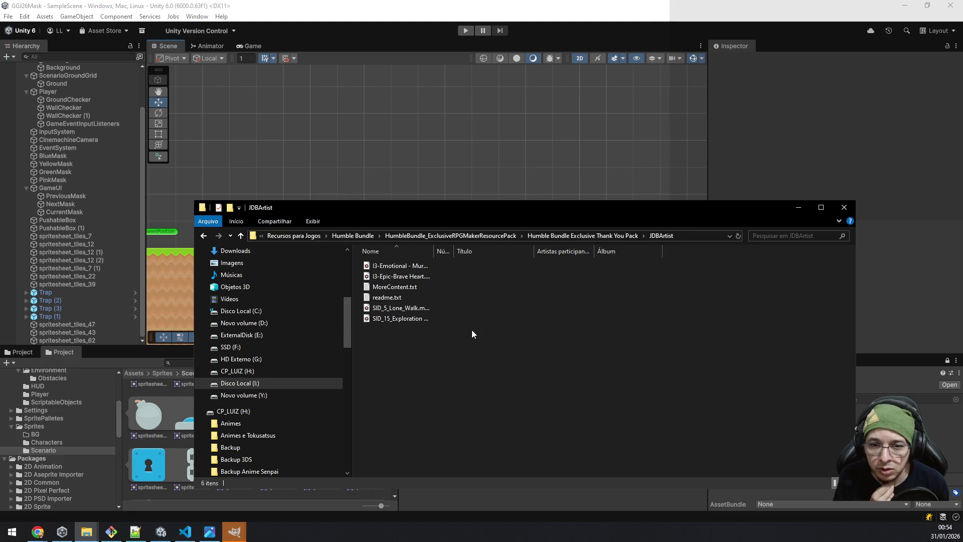
left_click_drag(434, 251, 546, 264)
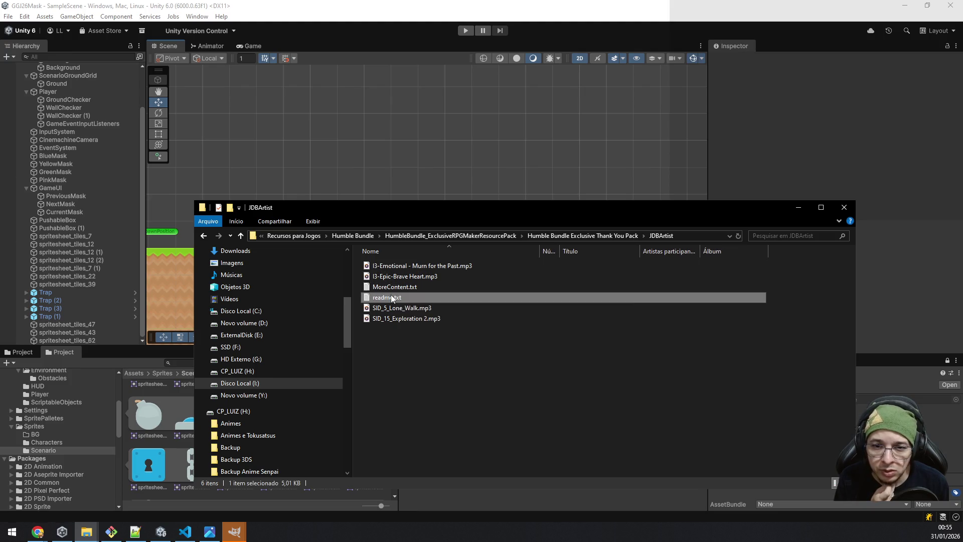
Read readme.txt in Notepad, highlighting the 'Do not use these materials outside RPG Maker' line, then close it.
double_click(396, 297)
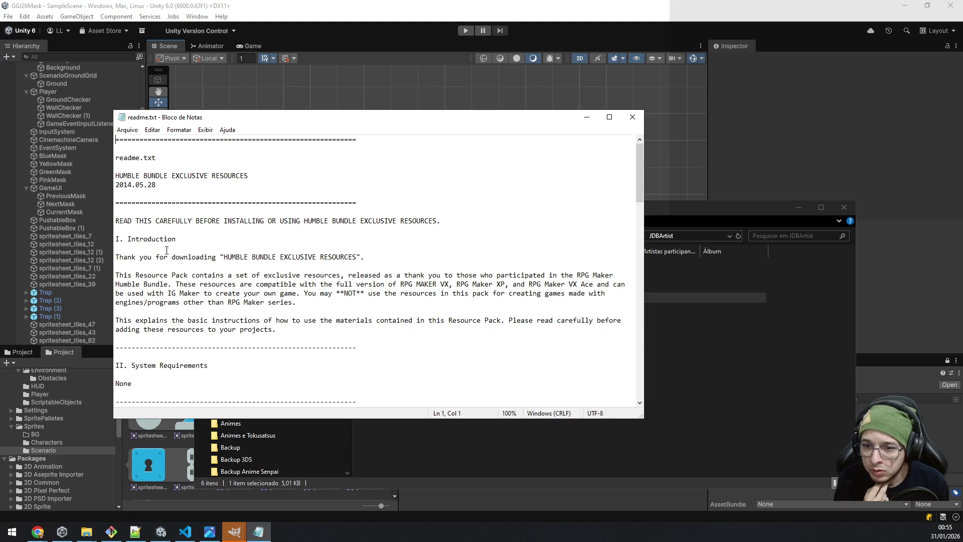
scroll(167, 249, "down", 3)
scroll(167, 251, "down", 3)
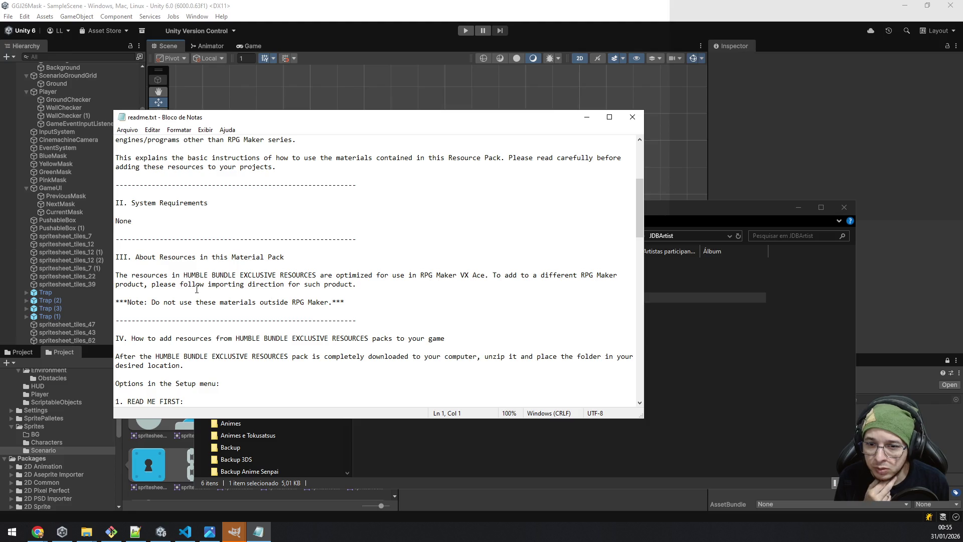
left_click_drag(344, 302, 115, 302)
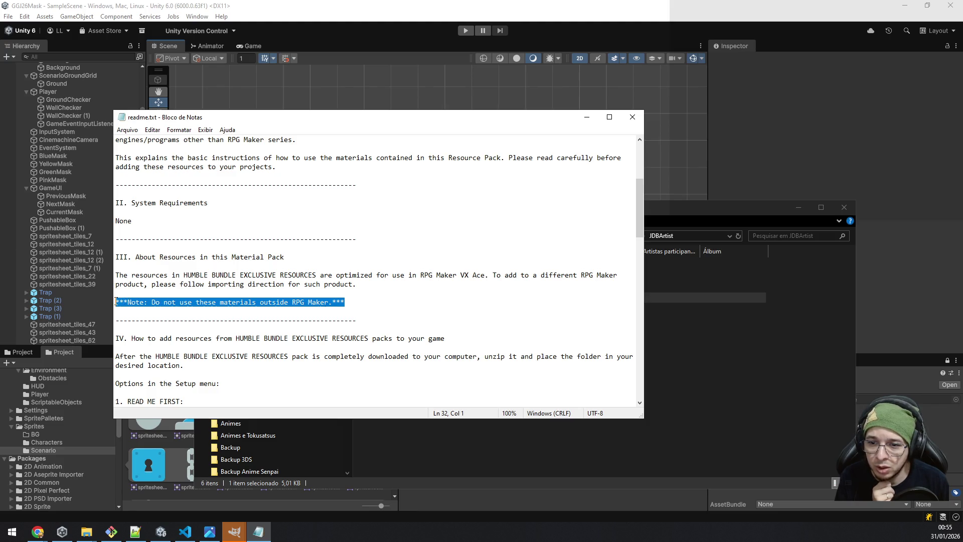
left_click(632, 117)
Go up from the Thank You Pack and step through the Humble Bundle asset packs.
key("BackSpace")
key("BackSpace")
key("BackSpace")
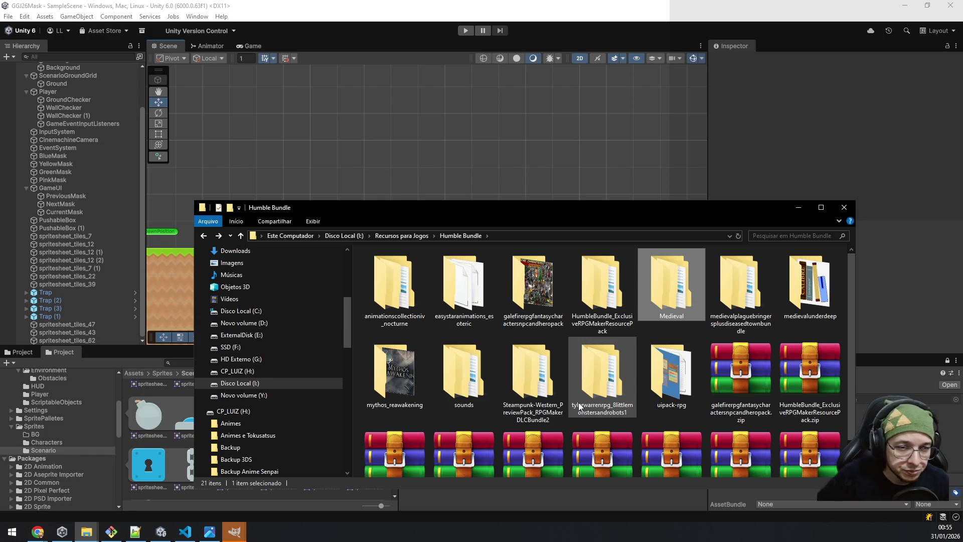
key("Right")
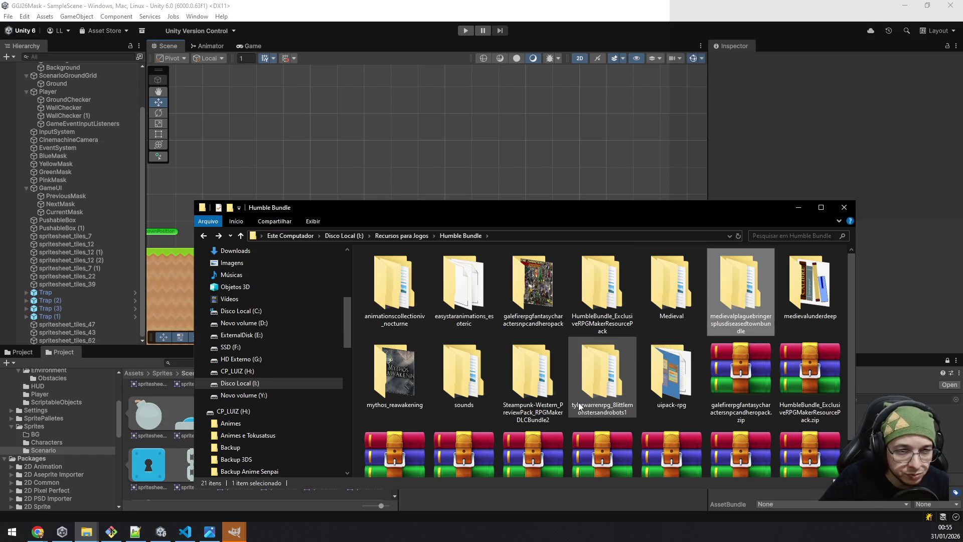
key("Down")
key("Left")
key("Down")
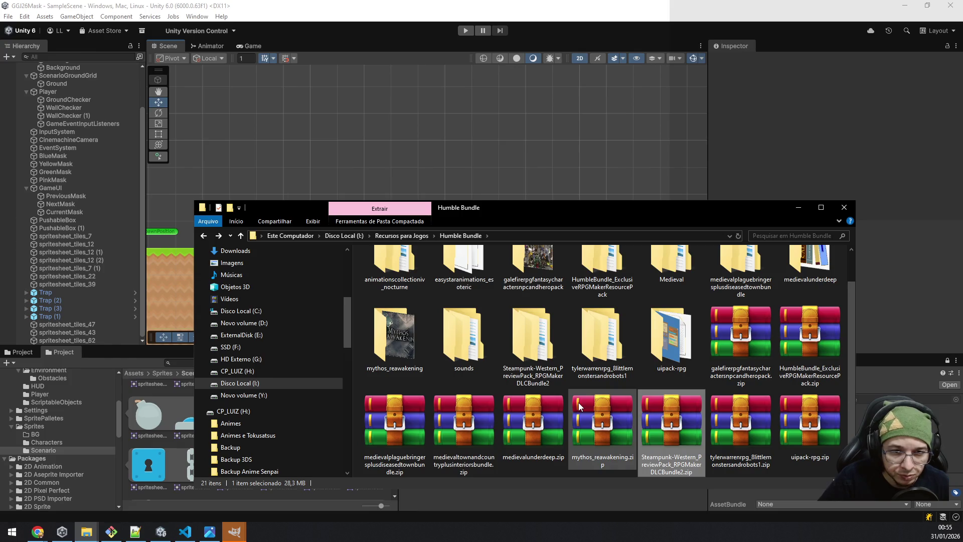
key("Up")
key("Right")
key("Right")
key("Left")
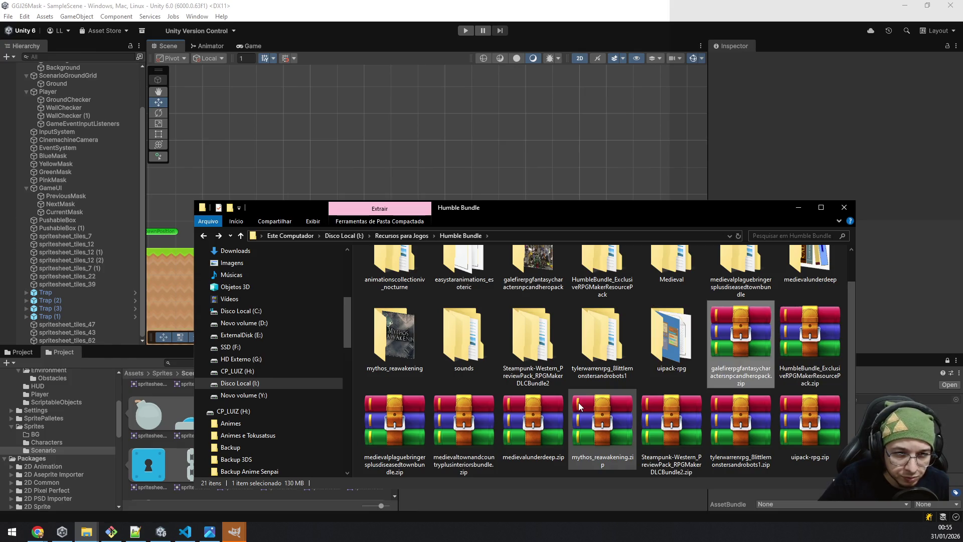
key("Right")
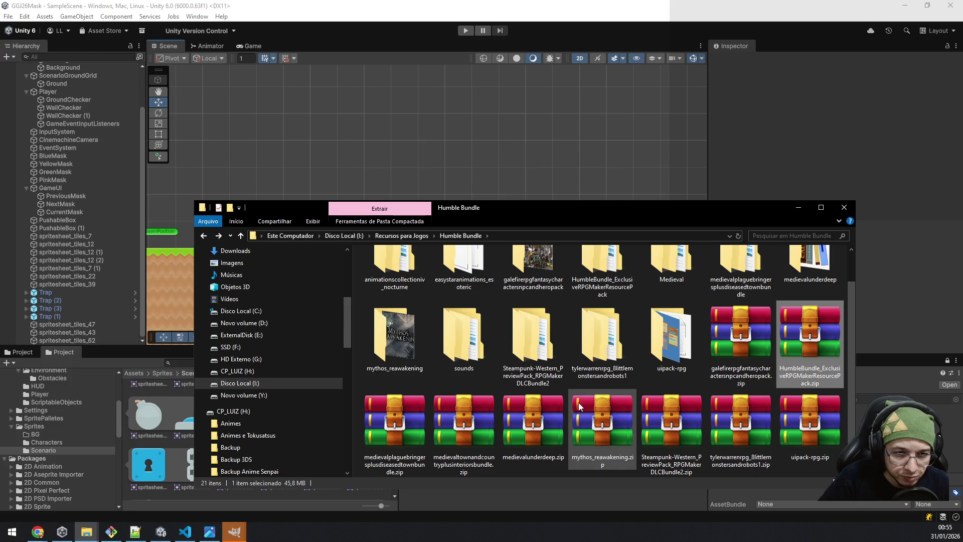
Check sizes of the uipack-rpg, Steampunk-Western, mythos_reawakening and medievalunderdeep archives, then go up to Recursos para Jogos.
key("Down")
key("Left")
key("Left")
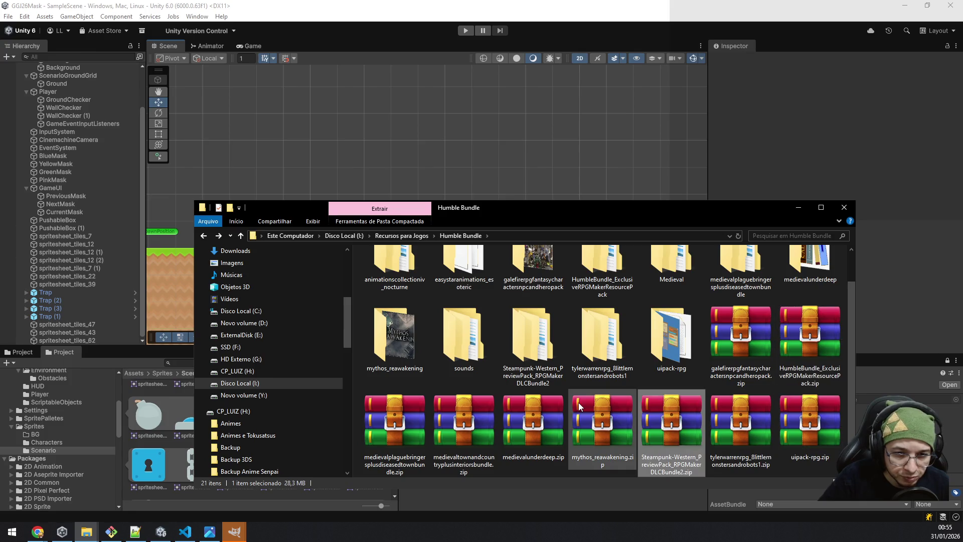
key("Left")
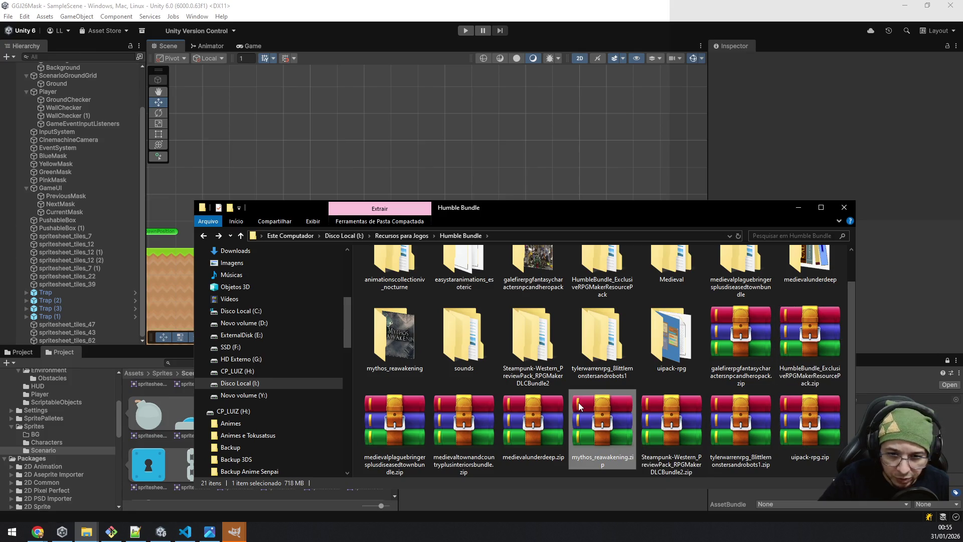
key("Left")
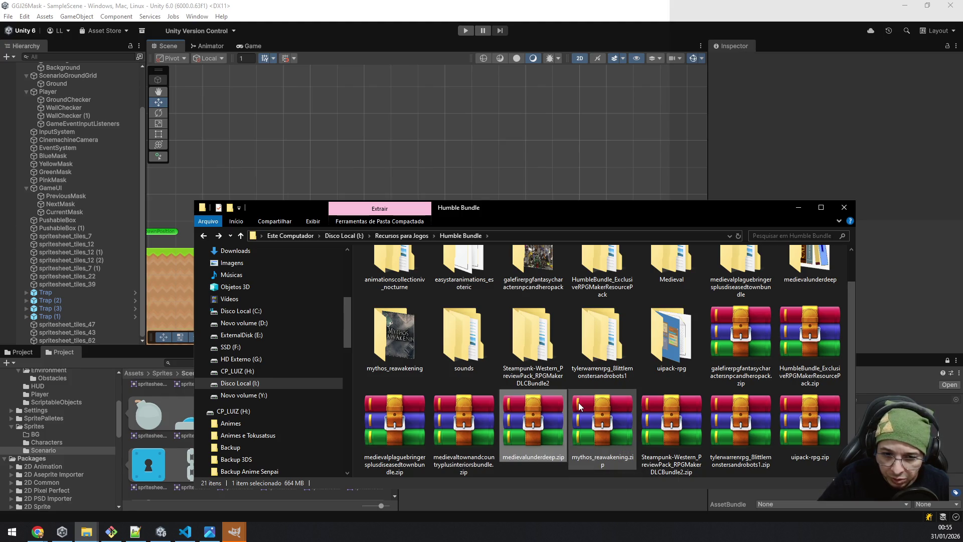
key("Left")
key("Left")
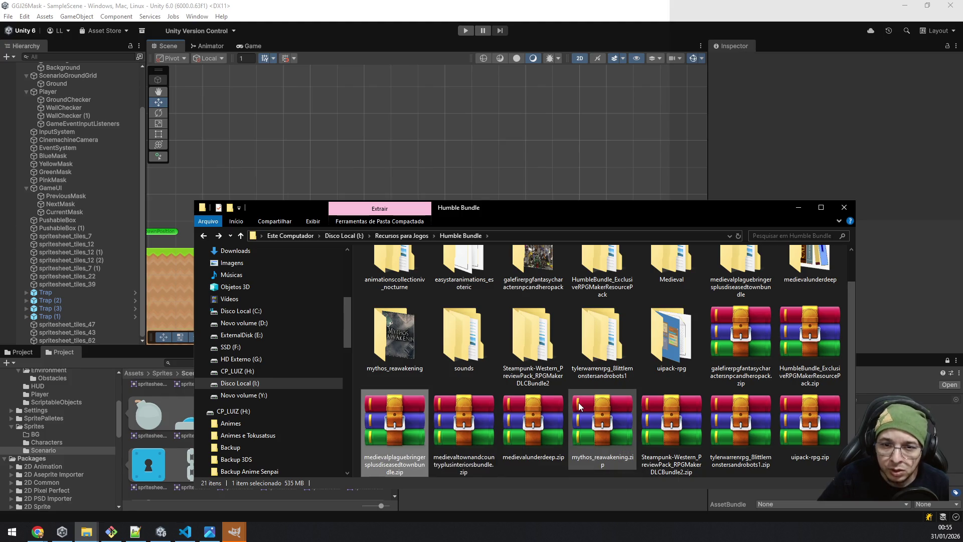
key("BackSpace")
key("Down")
key("Down")
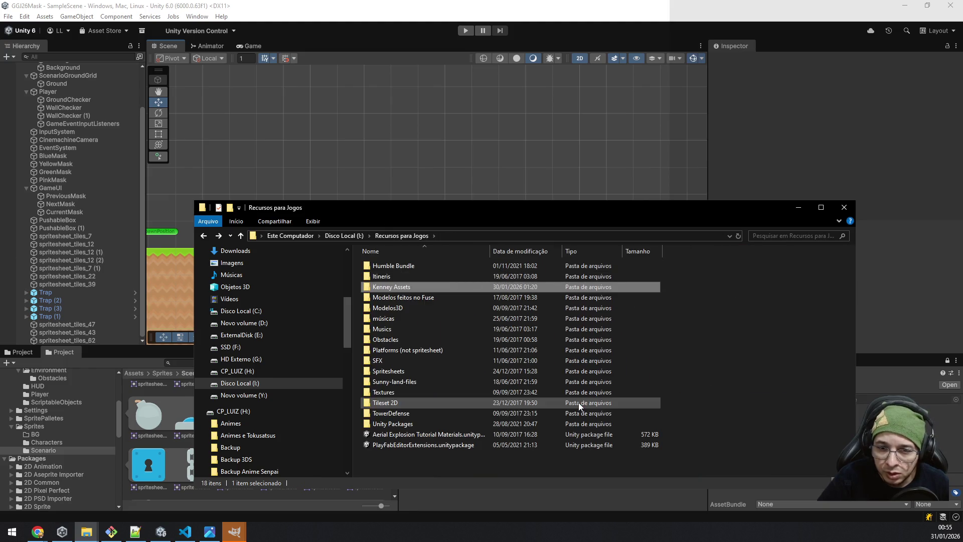
Extract Enchanted Festival.zip into its own folder inside músicas.
key("Down")
key("Down")
key("Down")
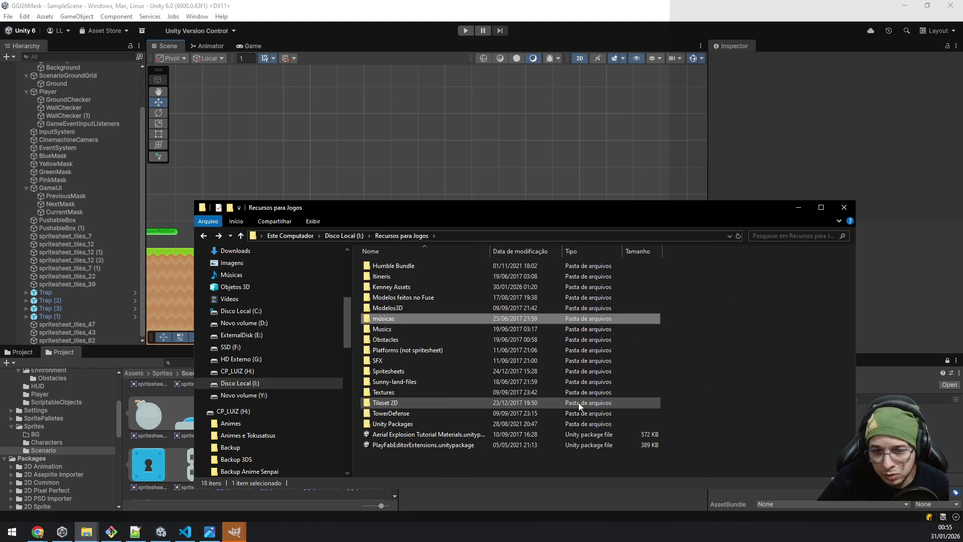
key("Return")
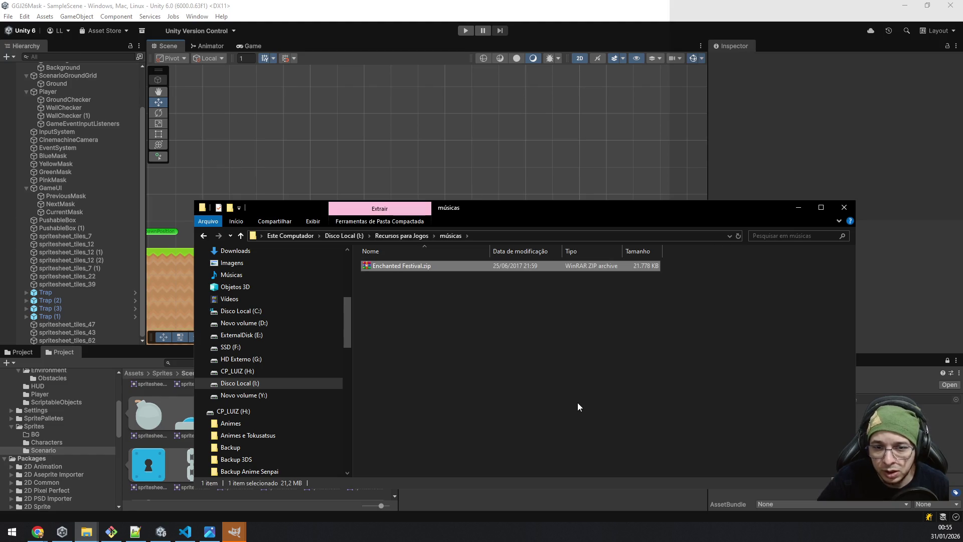
right_click(400, 266)
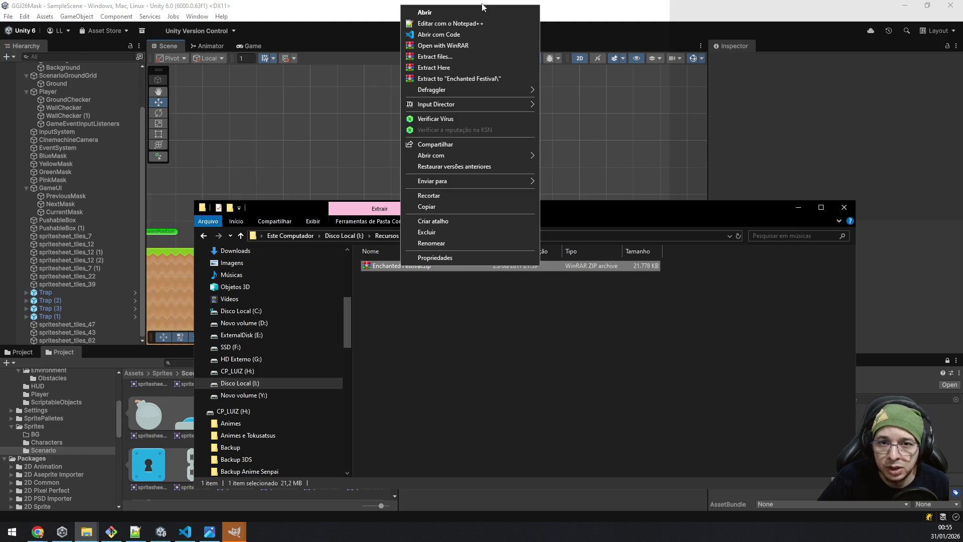
left_click(479, 78)
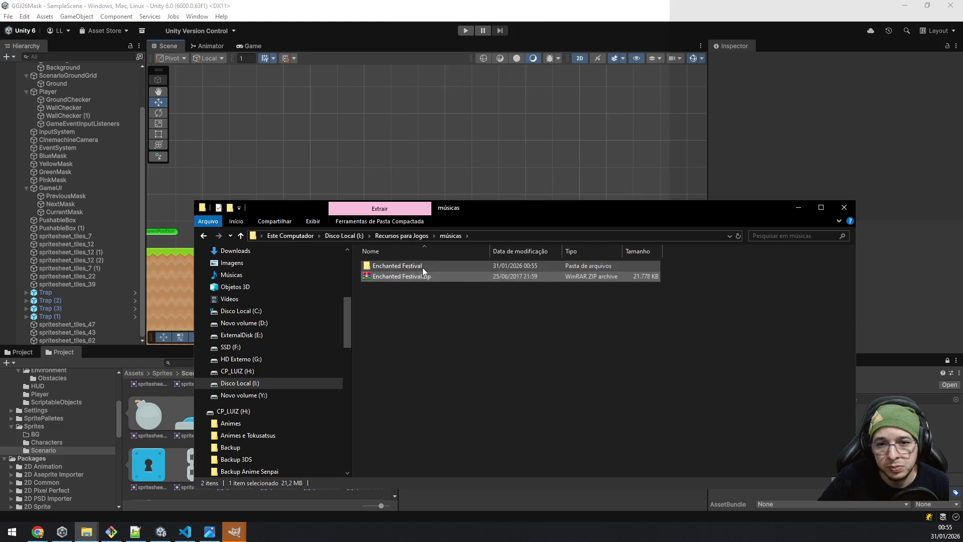
Open the extracted Enchanted Festival folders and launch Enchanted Festival Loop.wav.
double_click(422, 267)
double_click(422, 266)
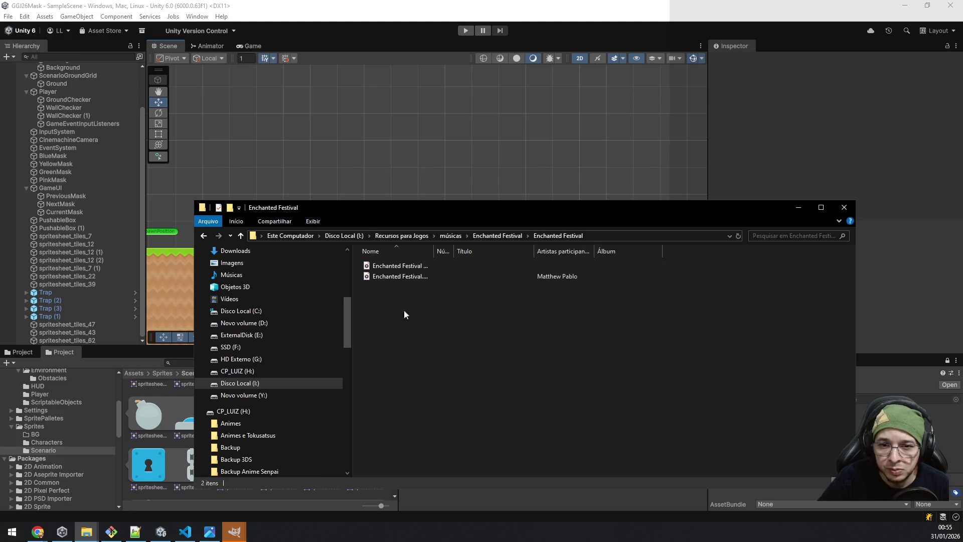
left_click_drag(432, 251, 511, 251)
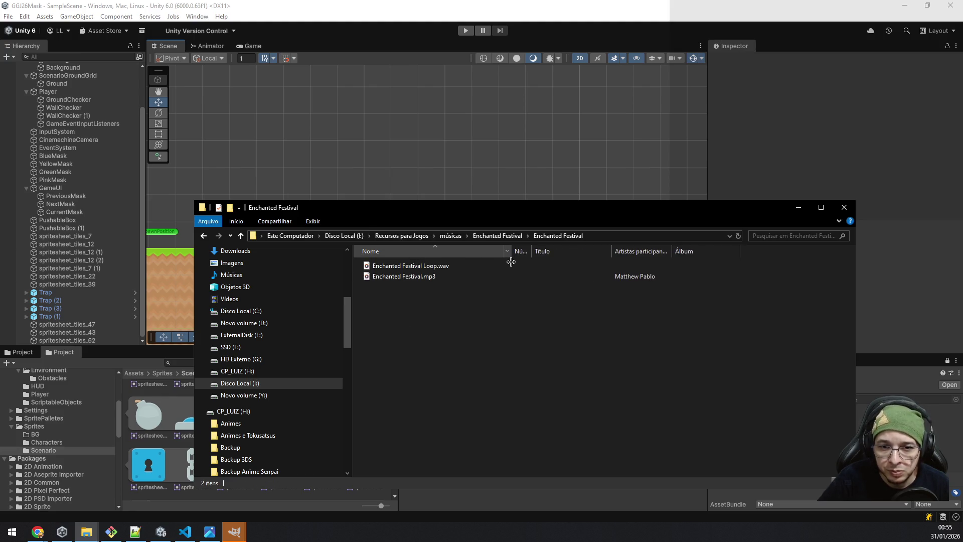
left_click(416, 269)
double_click(416, 269)
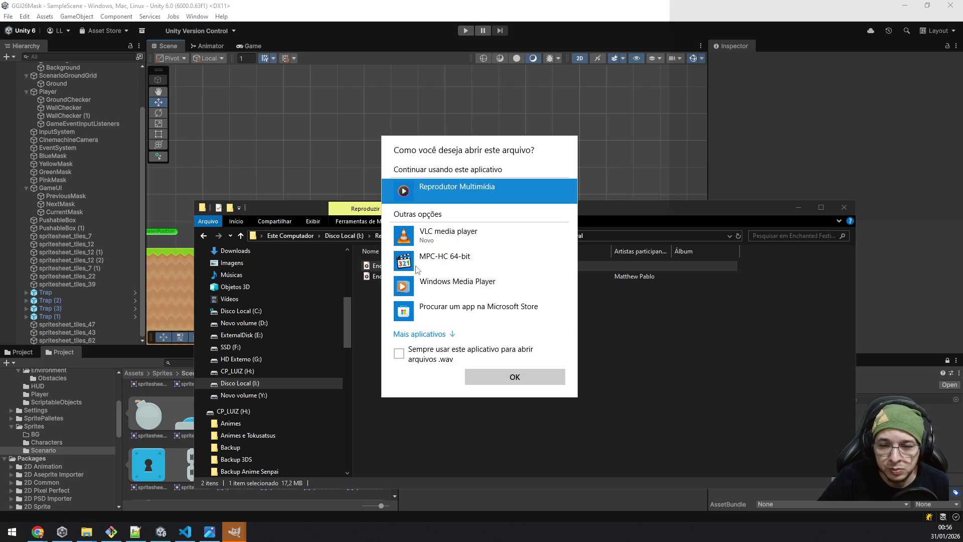
Play Enchanted Festival Loop.wav in MPC-HC 64-bit at 77% volume, then return to Explorer.
left_click(444, 260)
left_click(500, 381)
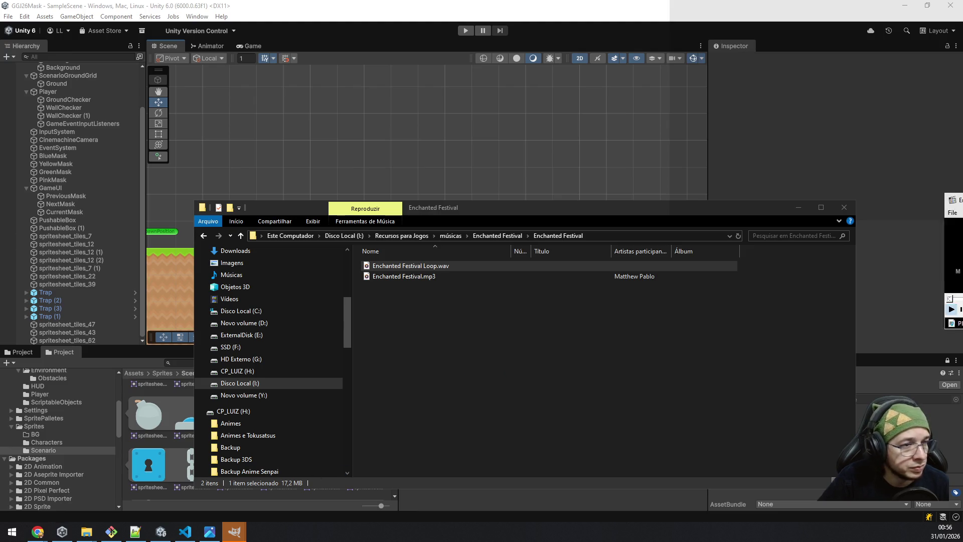
left_click(576, 381)
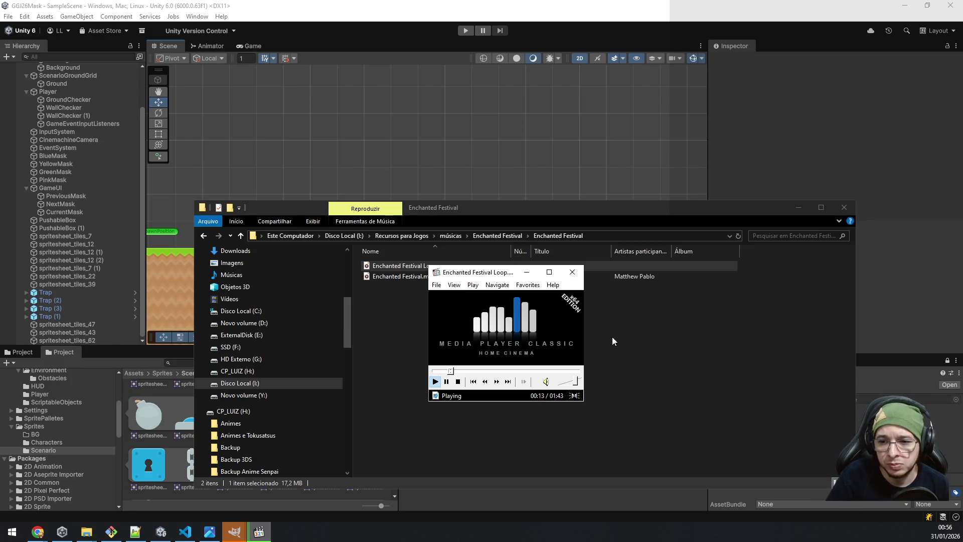
left_click(389, 345)
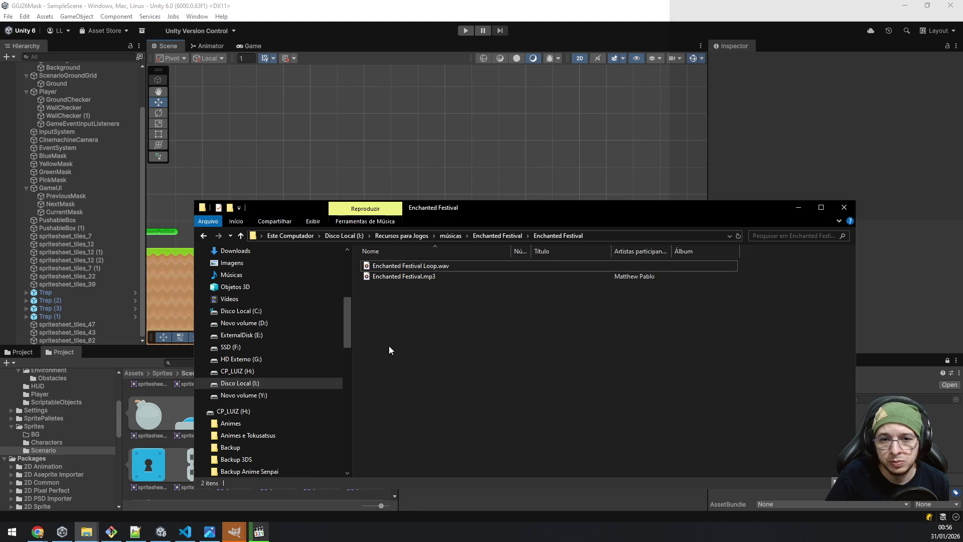
Go up to the Musics folder and extract JRPG Music Pack #4 [Calm] into its own folder.
left_click(449, 236)
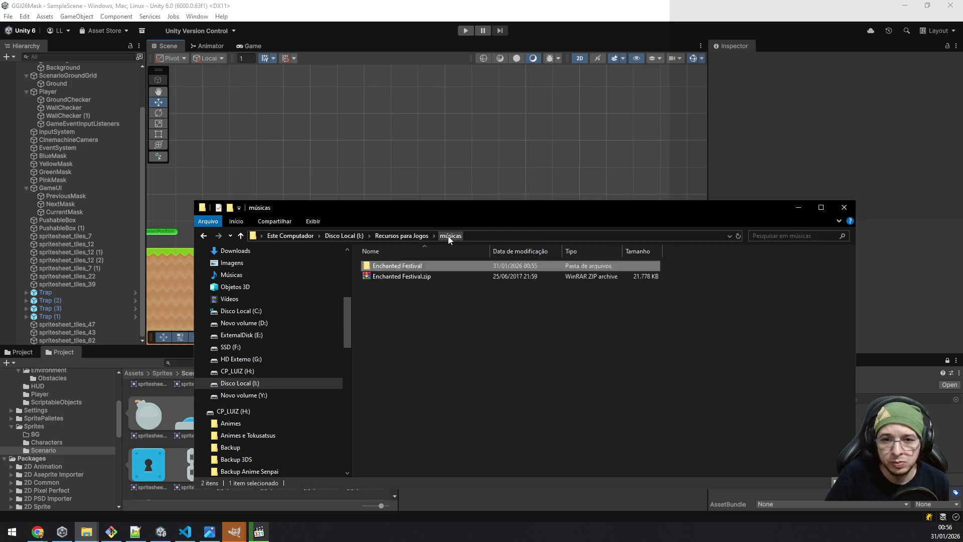
left_click(419, 236)
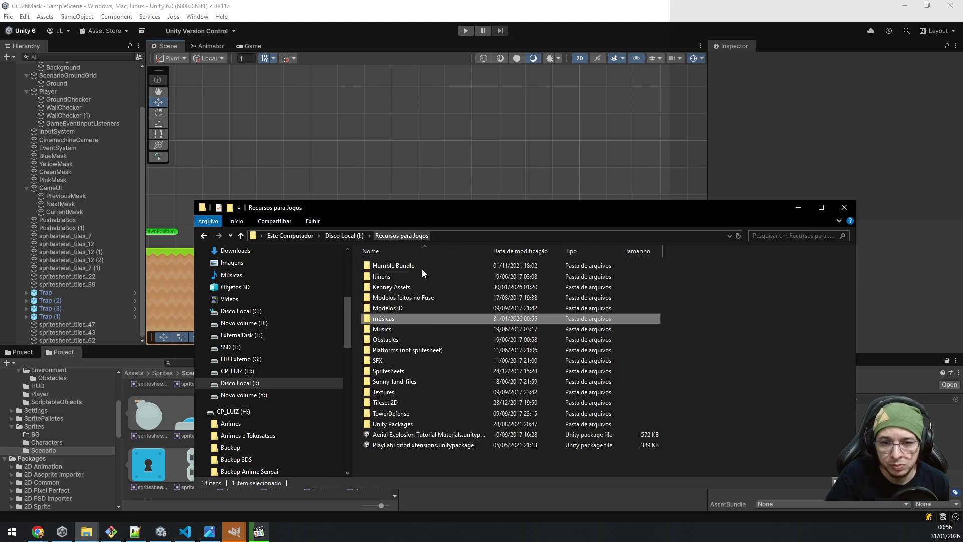
double_click(416, 332)
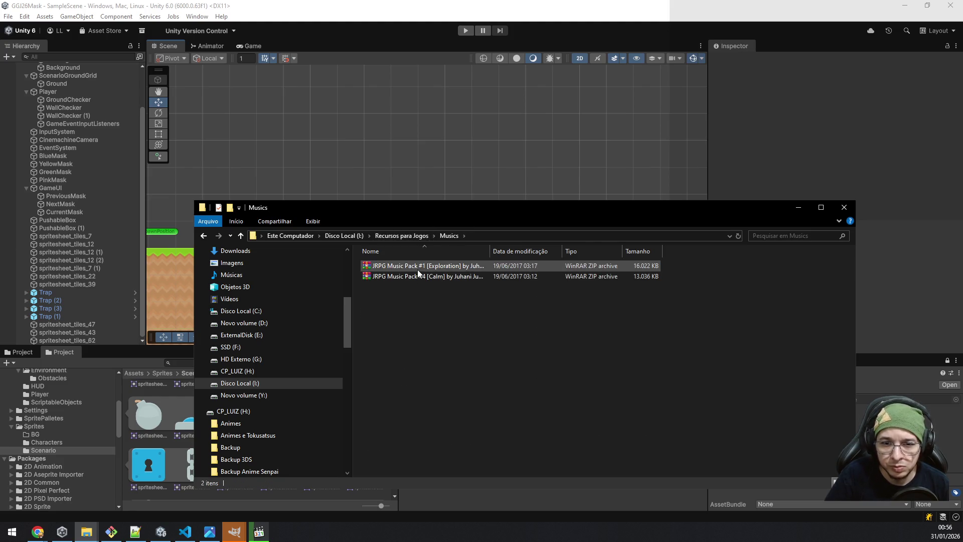
mouse_move(490, 253)
left_mouse_down()
mouse_move(577, 257)
mouse_move(564, 258)
left_mouse_up()
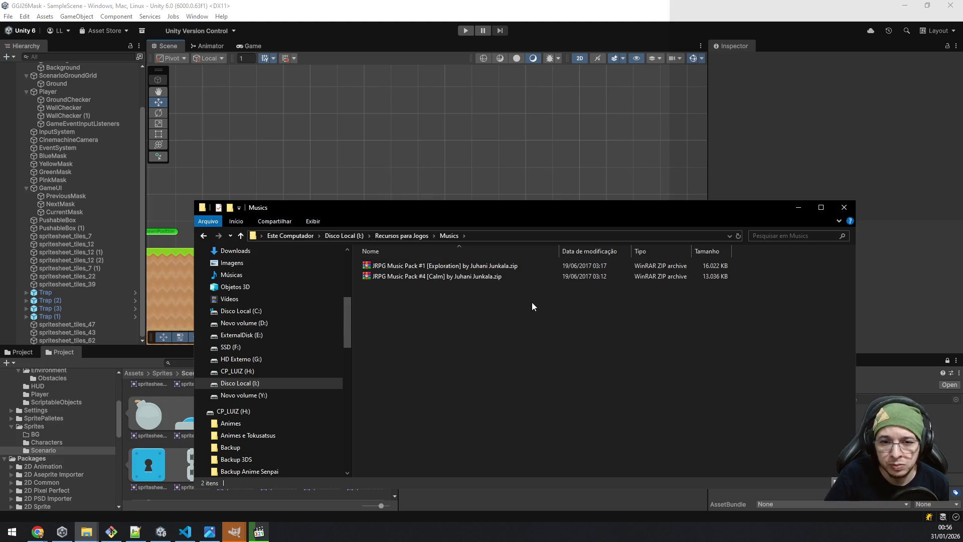
right_click(478, 277)
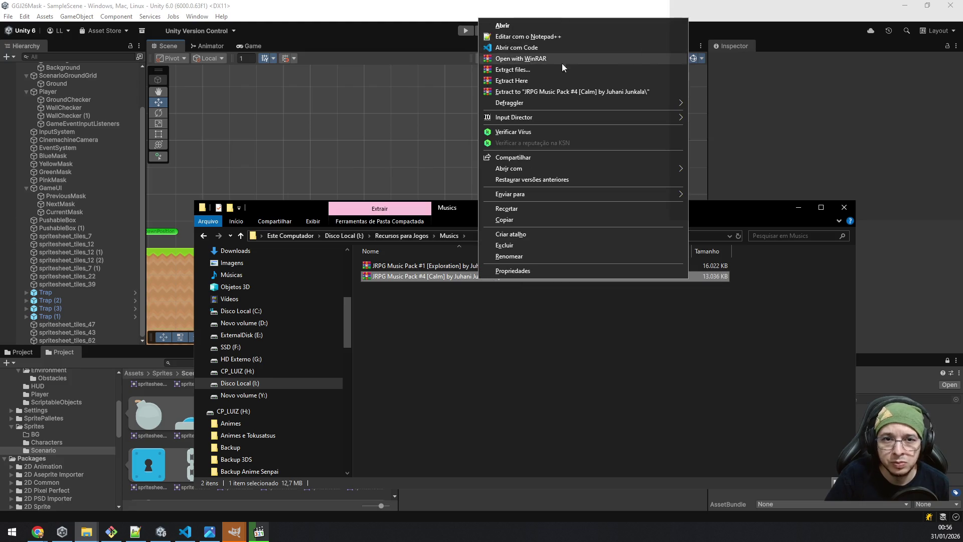
left_click(574, 94)
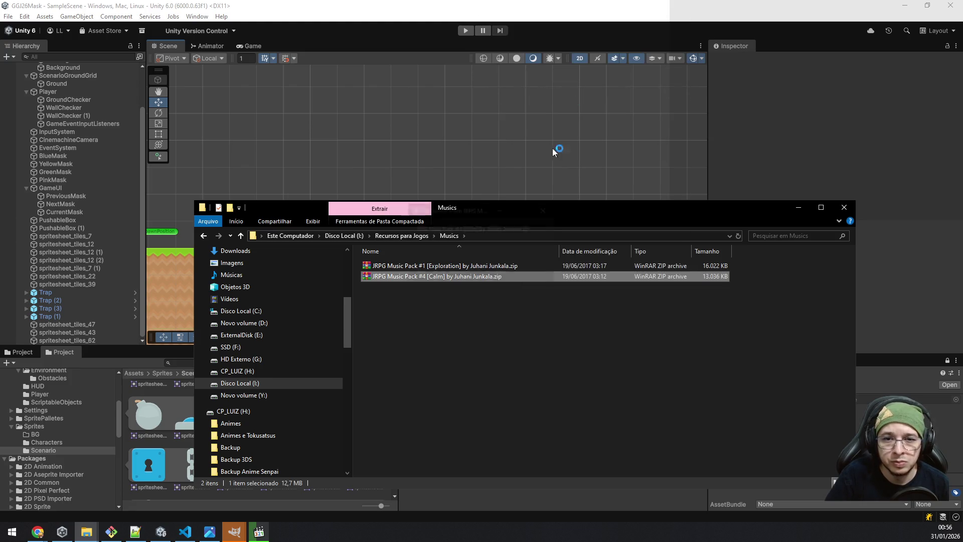
Open the extracted Calm folder and read INFO.txt, highlighting the composer intro and CC0 licence.
double_click(424, 265)
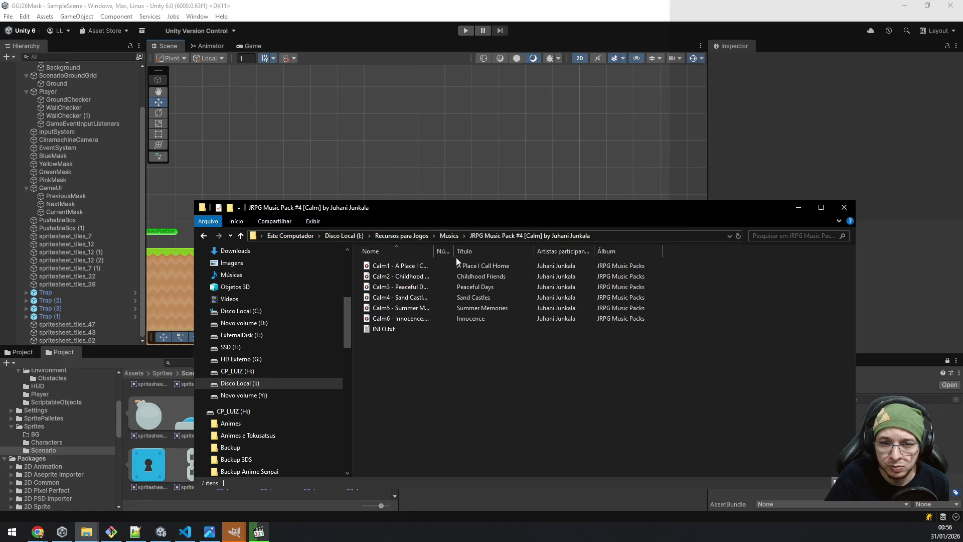
left_click_drag(453, 251, 519, 250)
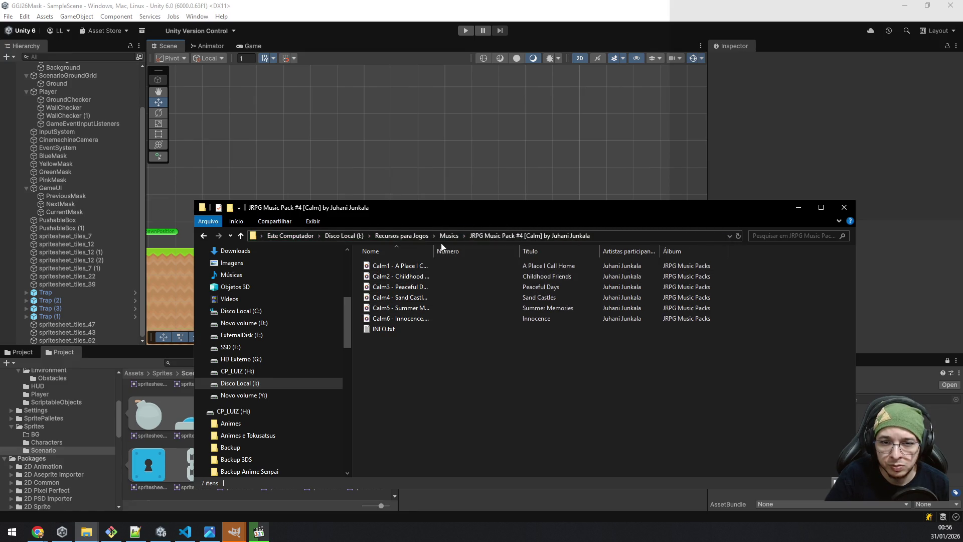
left_click_drag(434, 251, 509, 251)
double_click(387, 329)
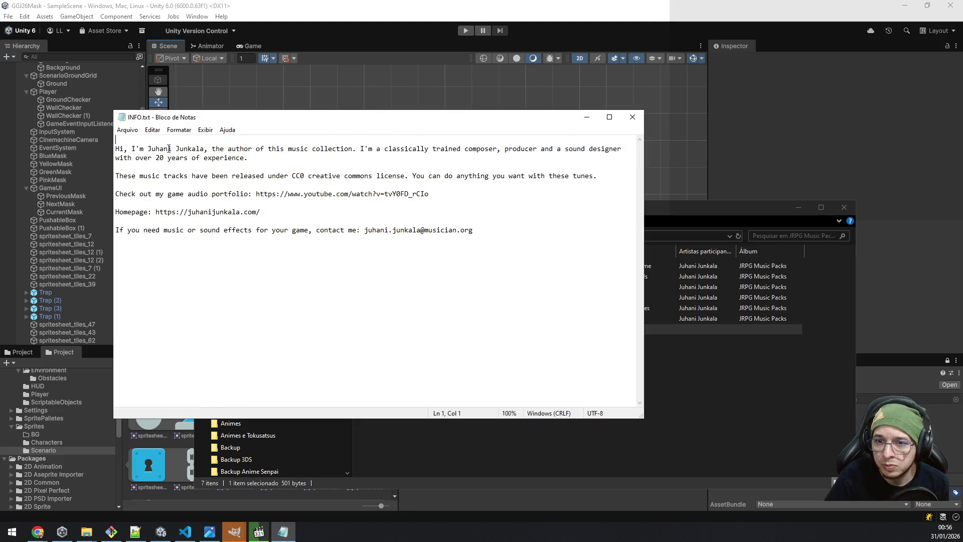
left_click_drag(176, 148, 298, 158)
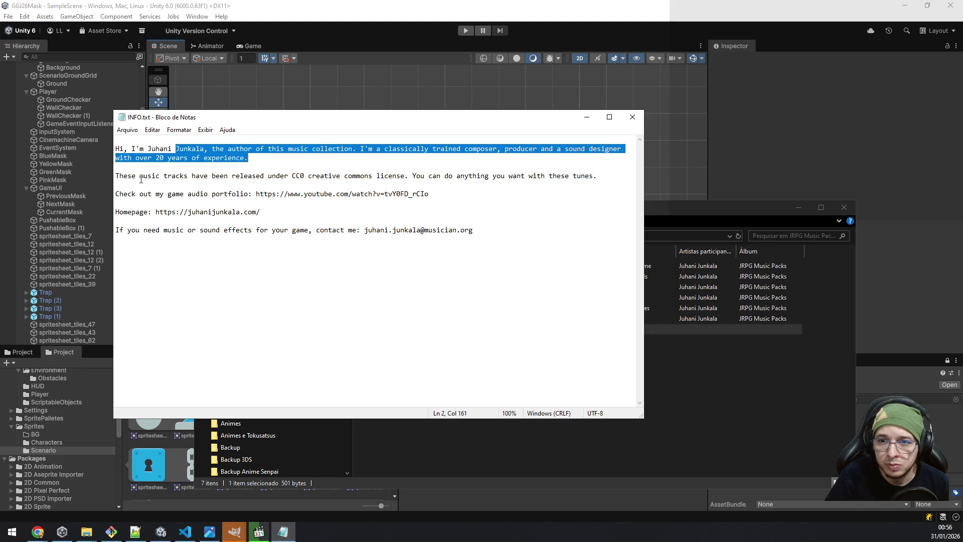
mouse_move(276, 176)
left_mouse_down()
mouse_move(598, 177)
mouse_move(563, 177)
mouse_move(576, 179)
left_mouse_up()
Play Calm1 in MPC-HC and move the player window aside.
left_click(440, 230)
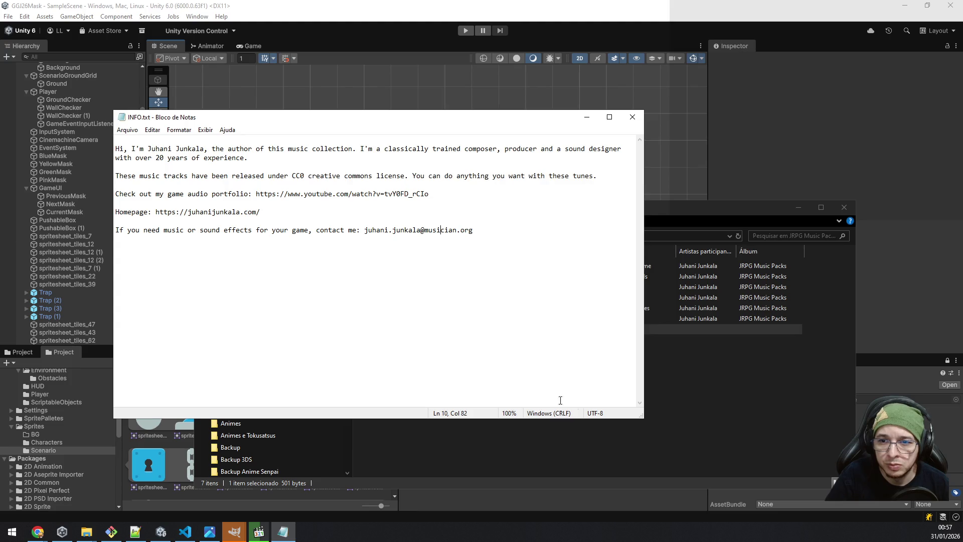
left_click(680, 433)
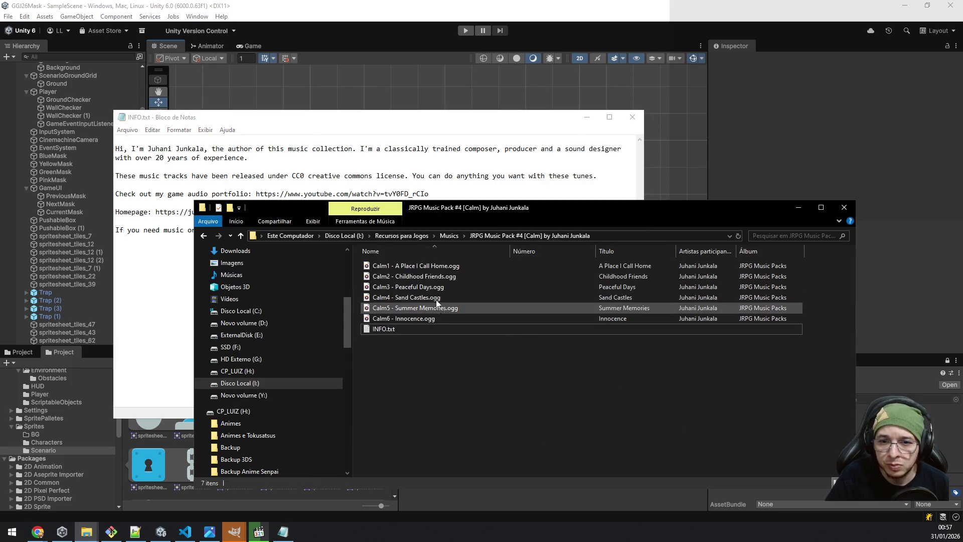
left_click(431, 267)
double_click(432, 268)
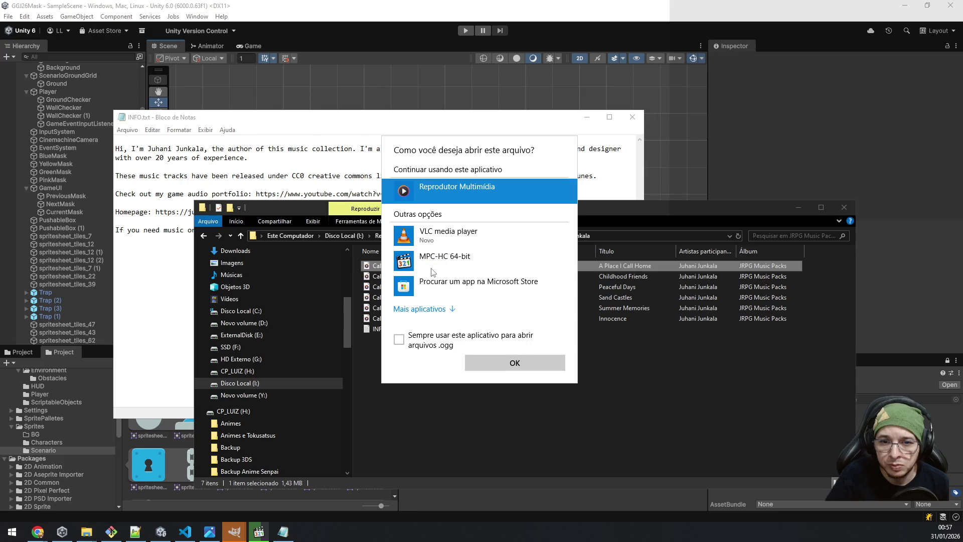
left_click(440, 258)
left_click(517, 362)
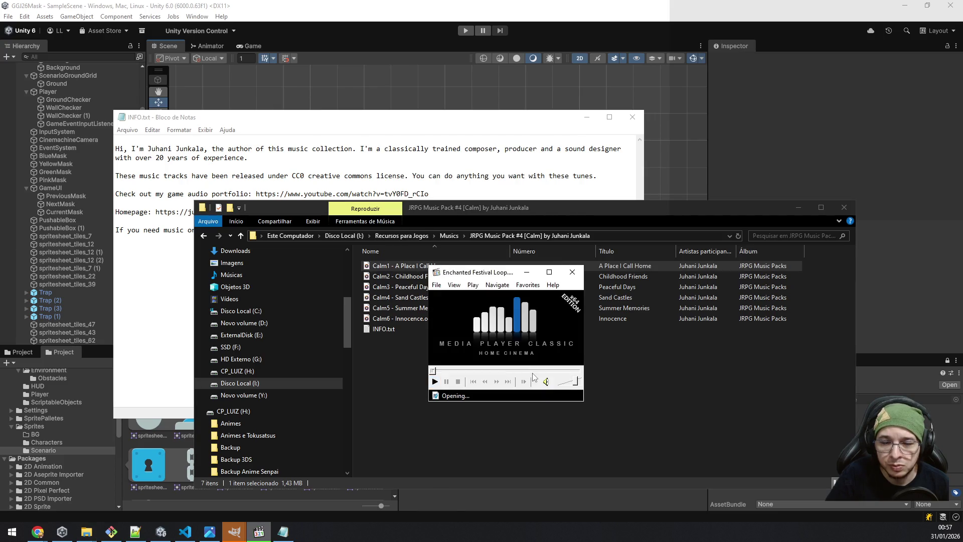
mouse_move(484, 272)
left_mouse_down()
mouse_move(513, 291)
mouse_move(620, 321)
left_mouse_up()
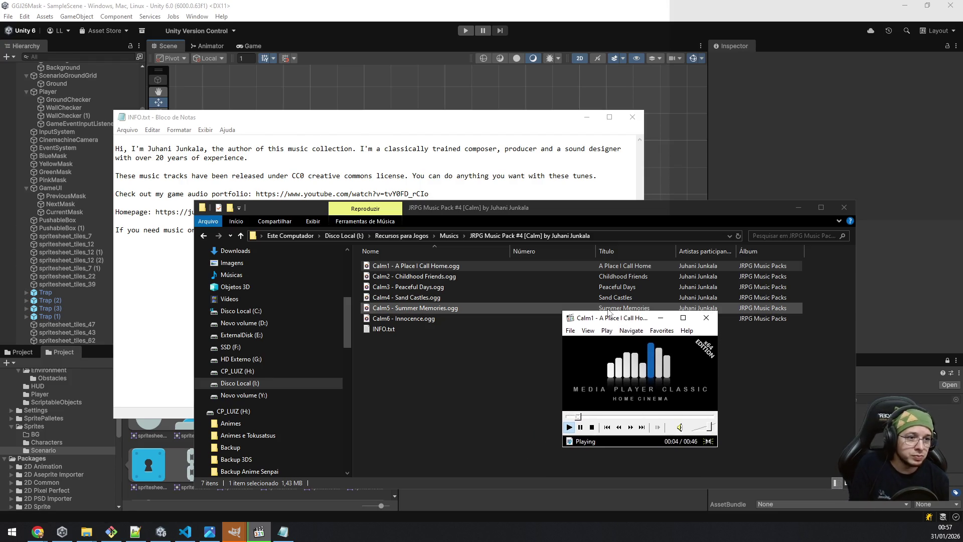
Play Calm2 - Childhood Friends in MPC-HC via Open with.
double_click(455, 275)
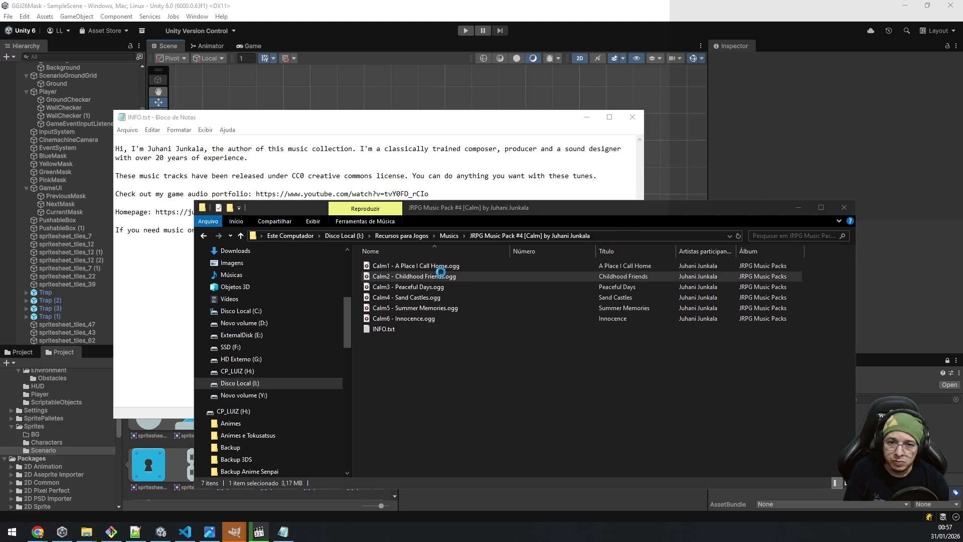
left_click(407, 275)
left_click(255, 534)
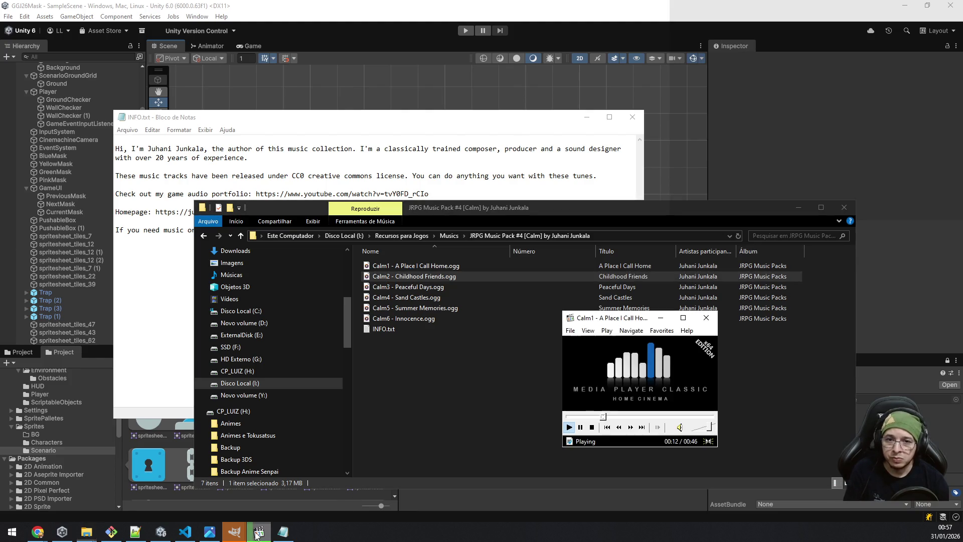
left_click(429, 277)
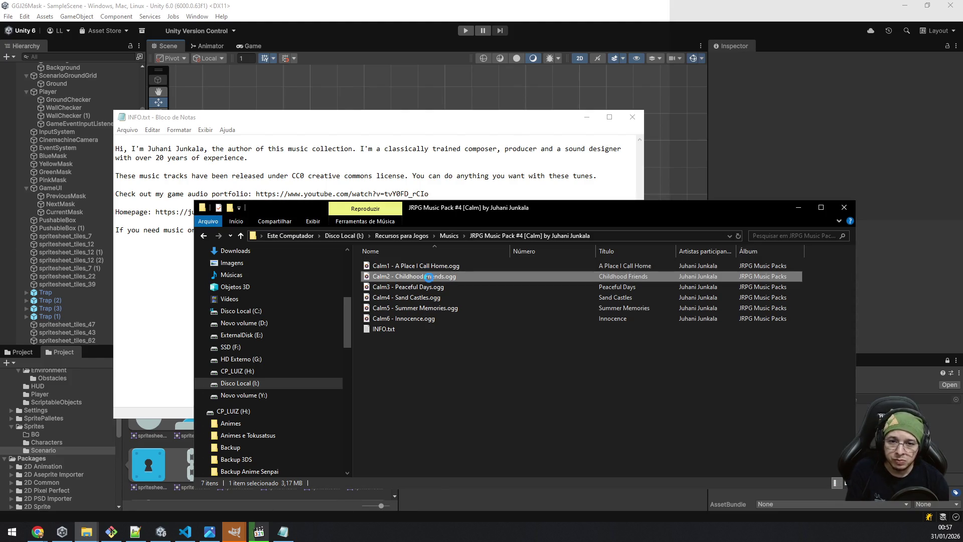
right_click(429, 277)
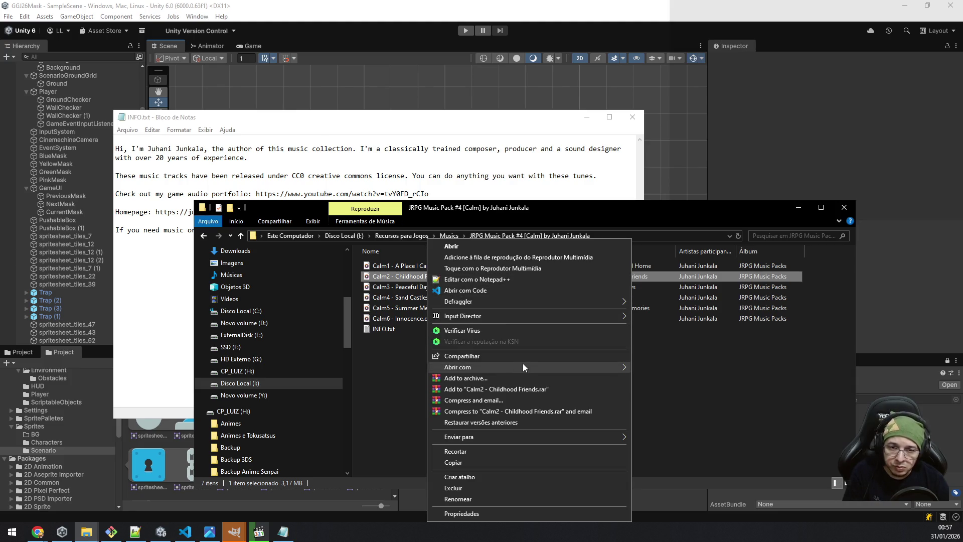
mouse_move(522, 364)
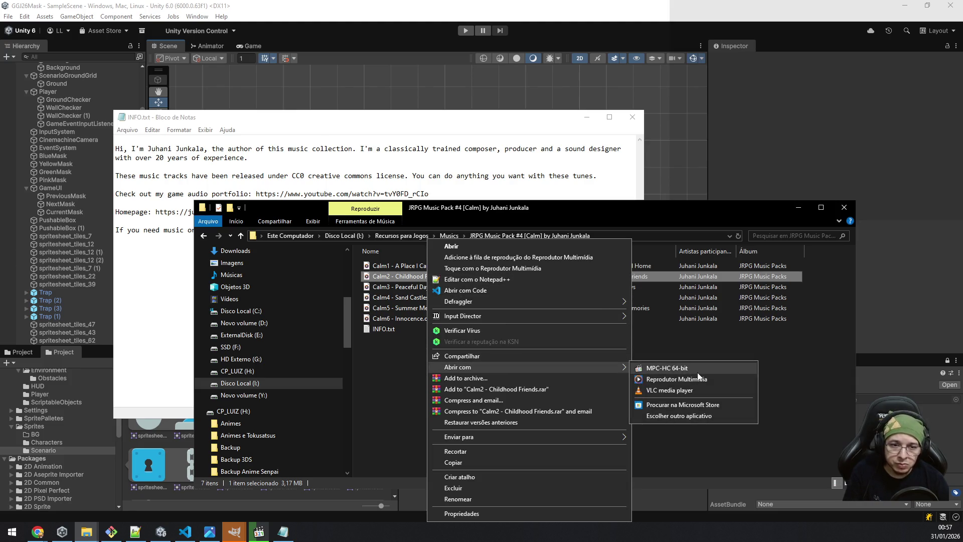
left_click(697, 371)
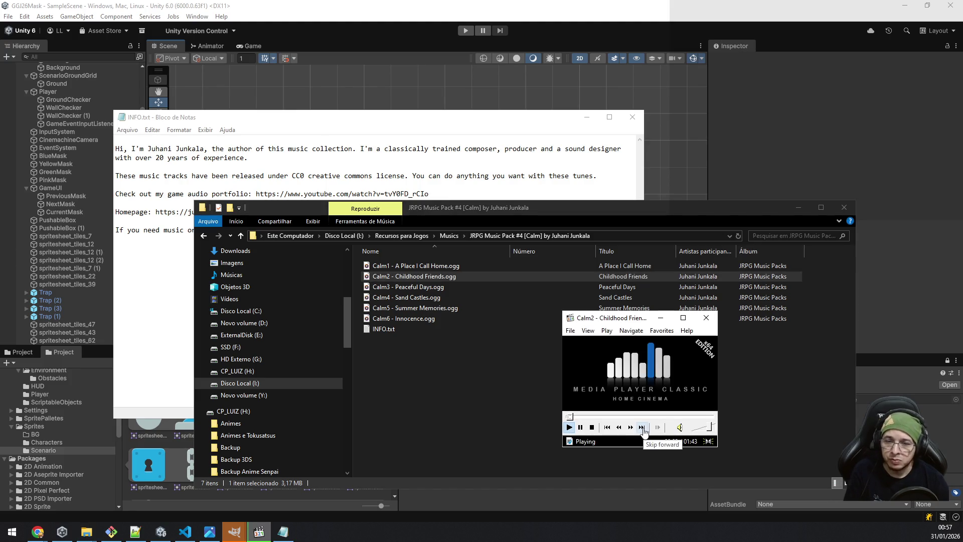
Skip through Calm3 to Calm6 - Innocence, then go back to the Musics folder.
left_click(642, 427)
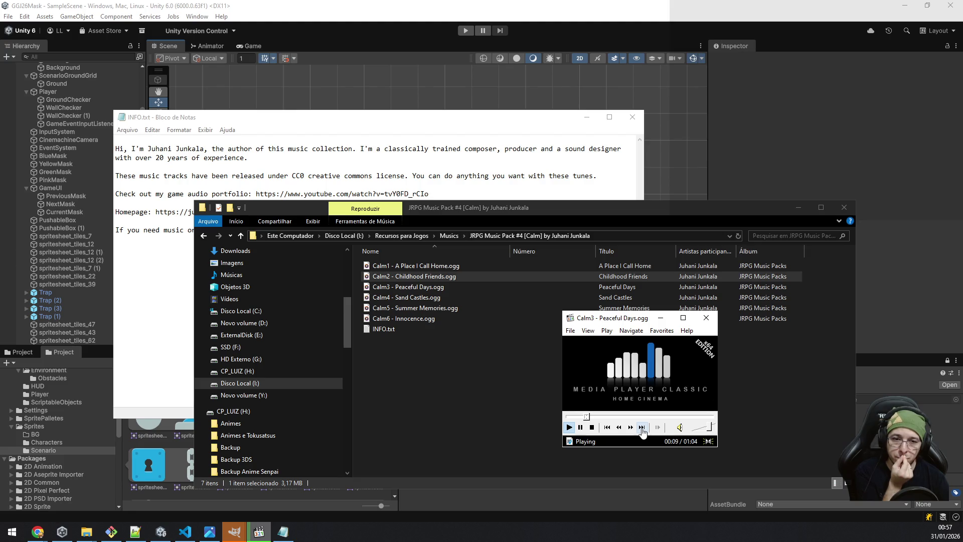
left_click(642, 428)
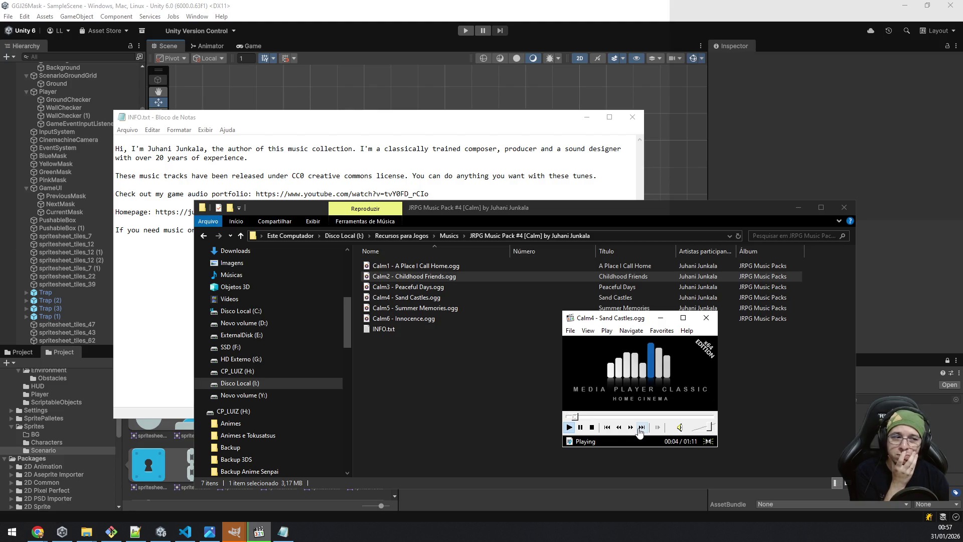
left_click(642, 427)
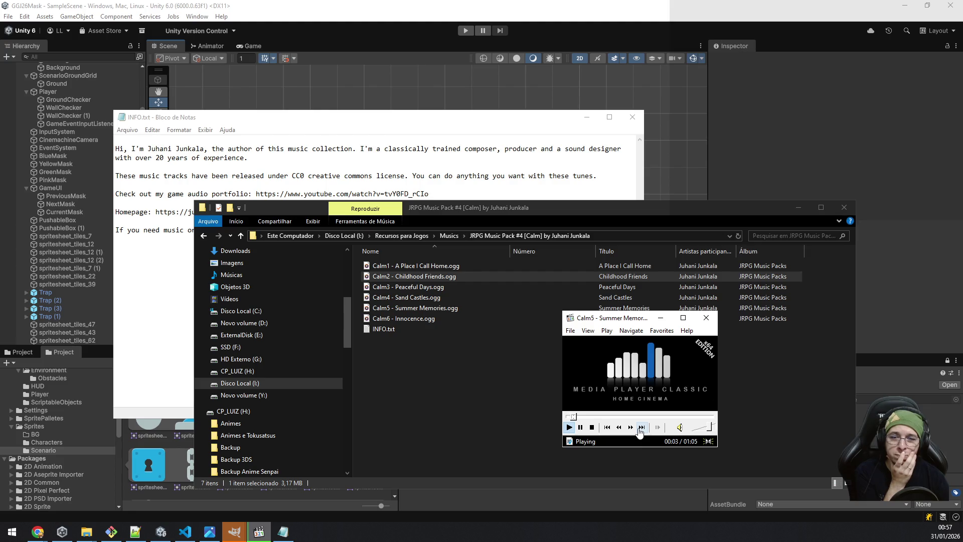
left_click(642, 427)
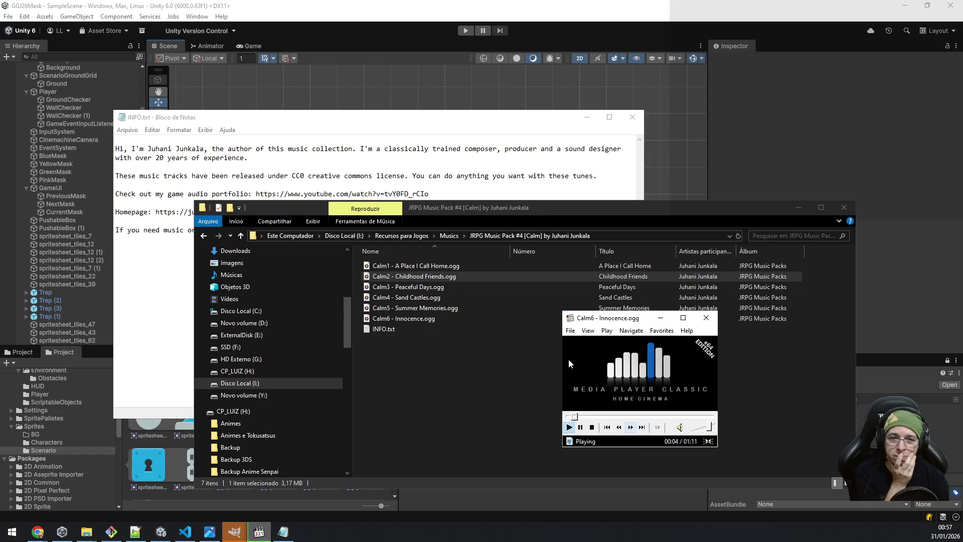
left_click(449, 236)
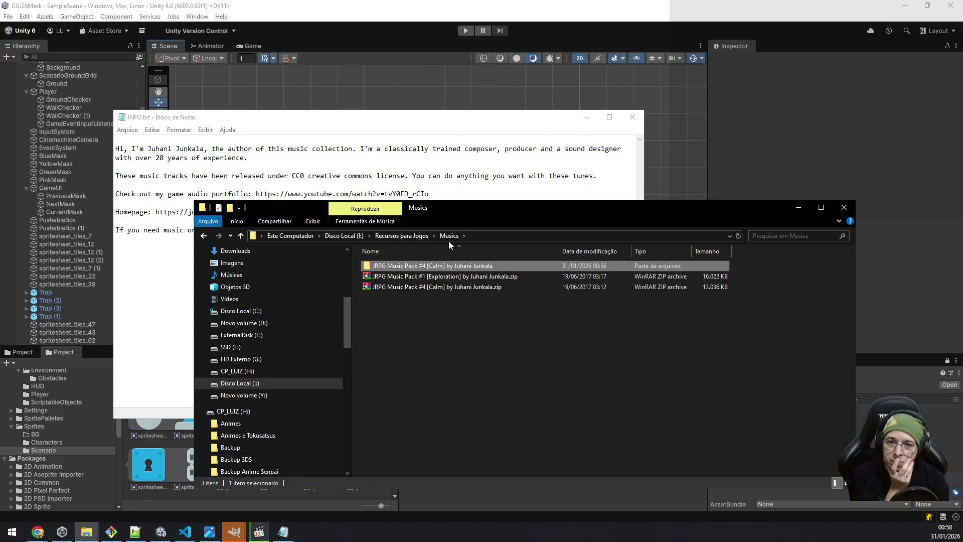
Extract the Exploration music pack zip into its own folder and open it.
right_click(411, 279)
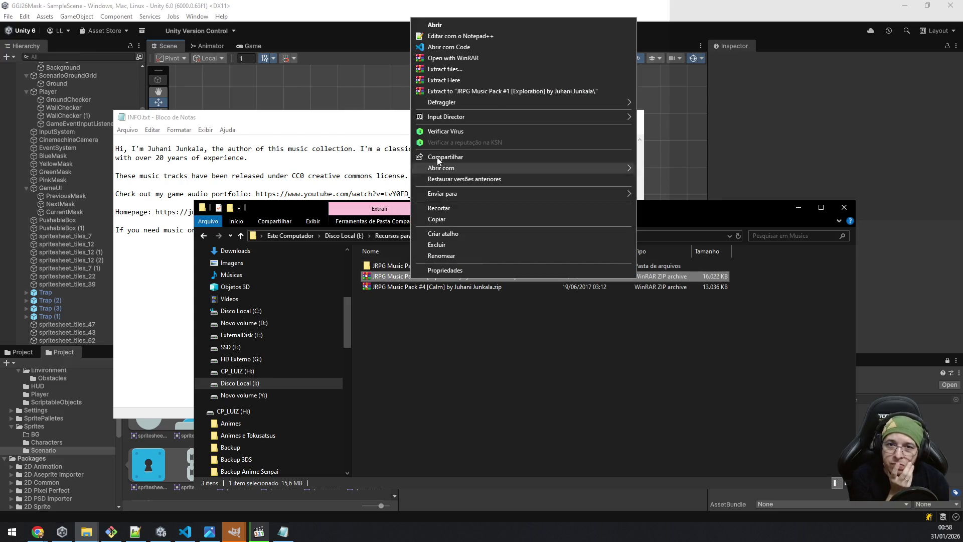
left_click(473, 92)
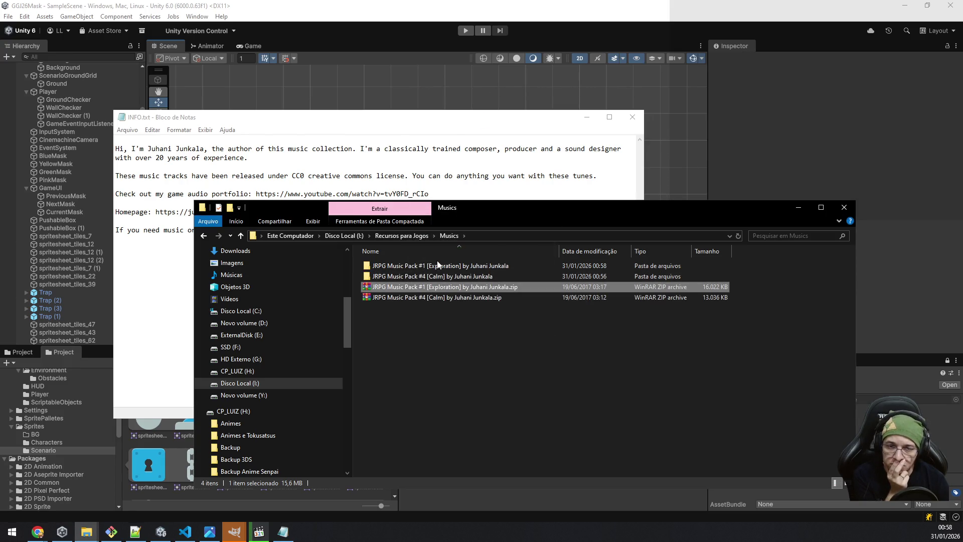
double_click(434, 266)
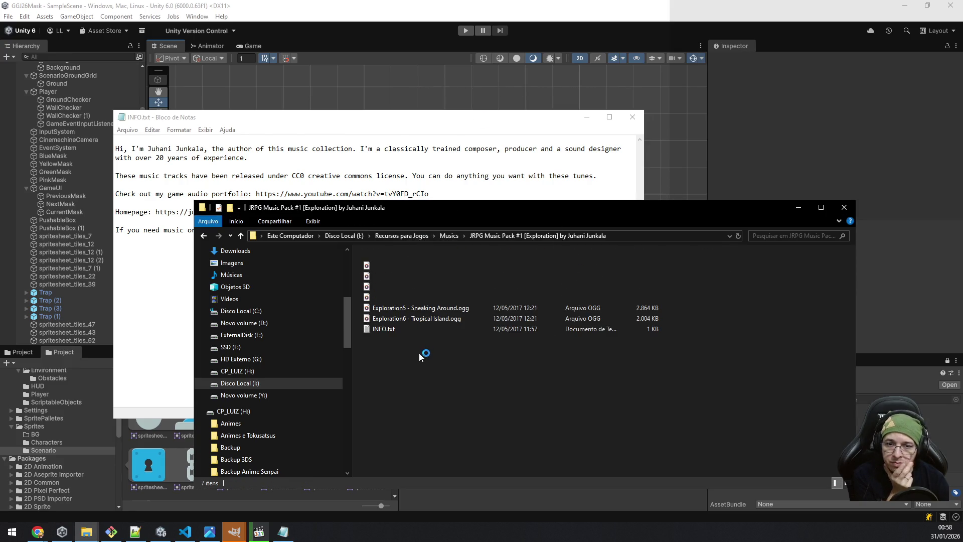
Play Exploration1 - Grasslands in MPC-HC via Open with.
left_click(408, 268)
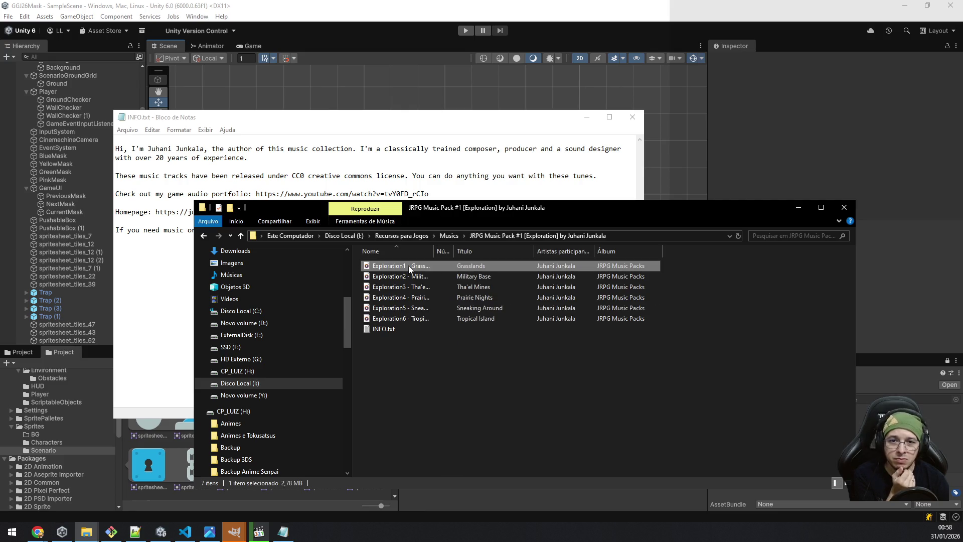
right_click(408, 268)
mouse_move(526, 367)
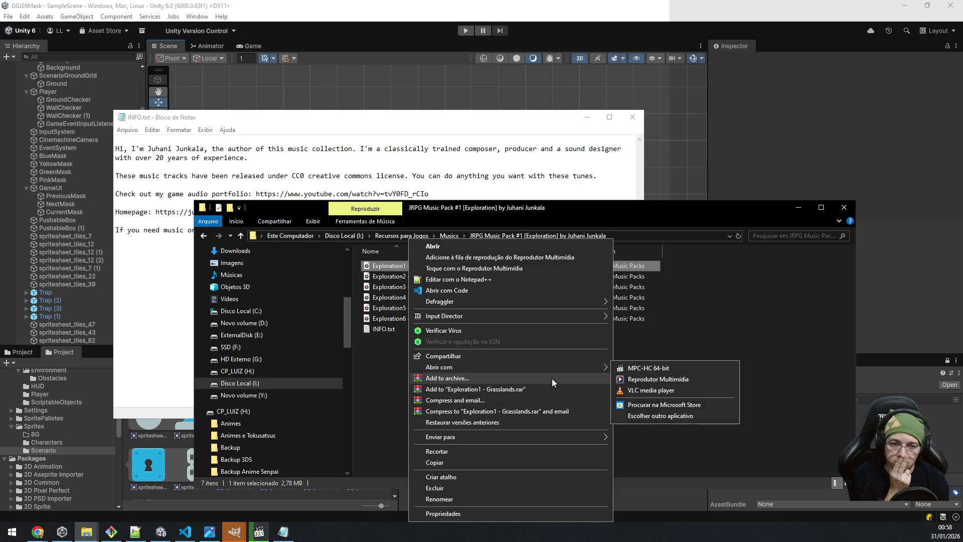
left_click(672, 379)
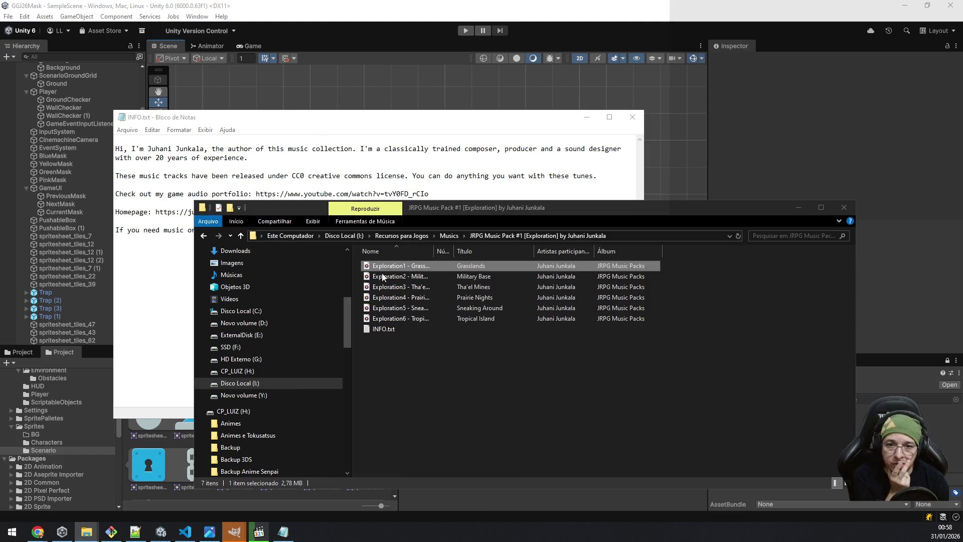
right_click(381, 271)
mouse_move(442, 364)
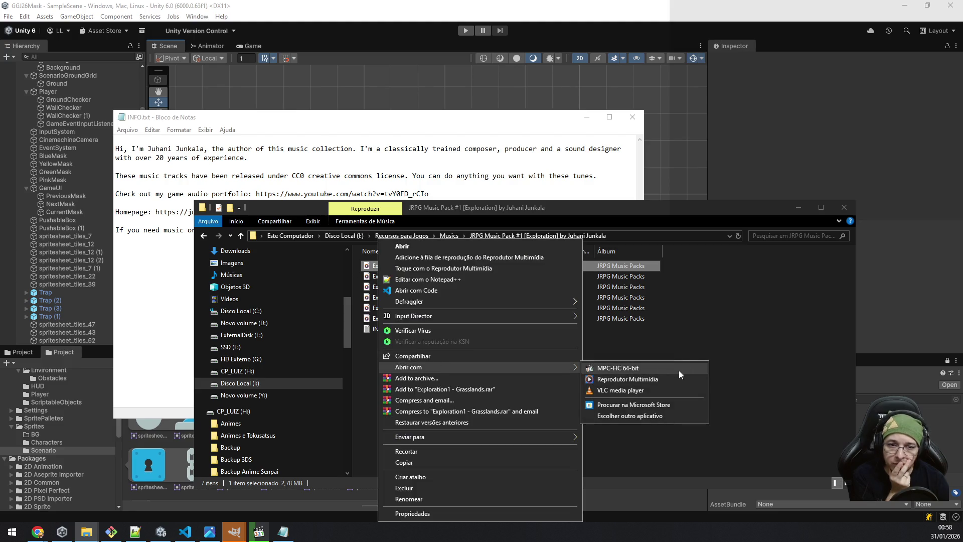
left_click(652, 370)
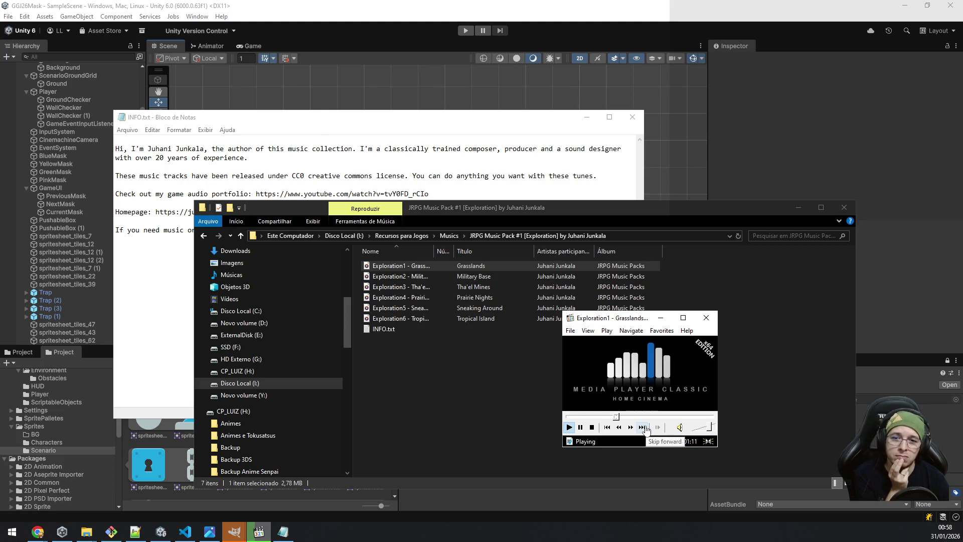
Skip through Exploration2 to Exploration6 - Tropical Island, then go back to the Musics folder.
left_click(643, 428)
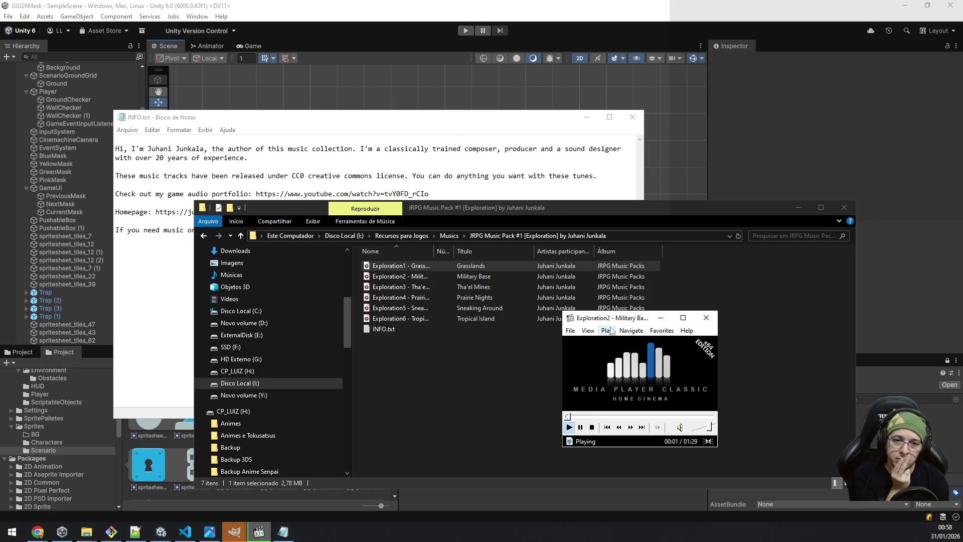
left_click(643, 427)
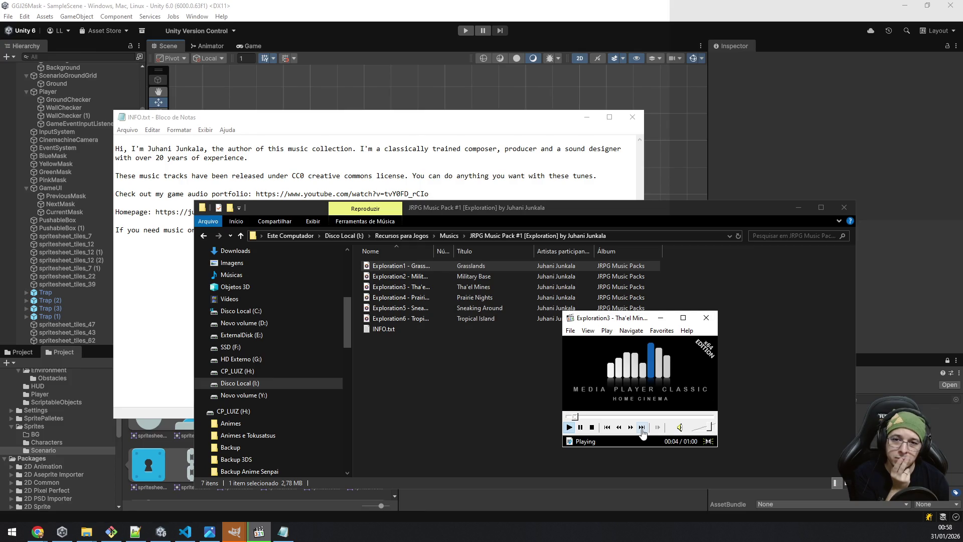
left_click(642, 427)
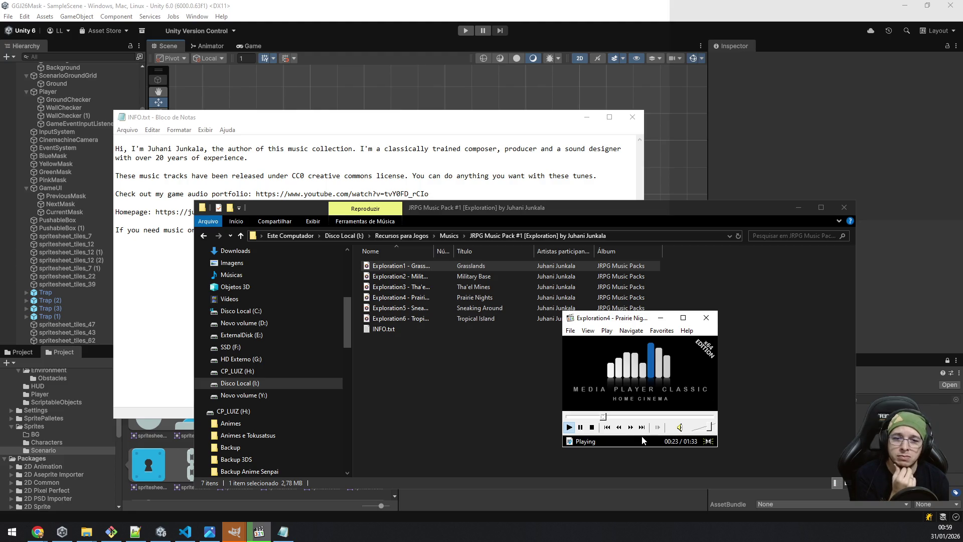
left_click(642, 427)
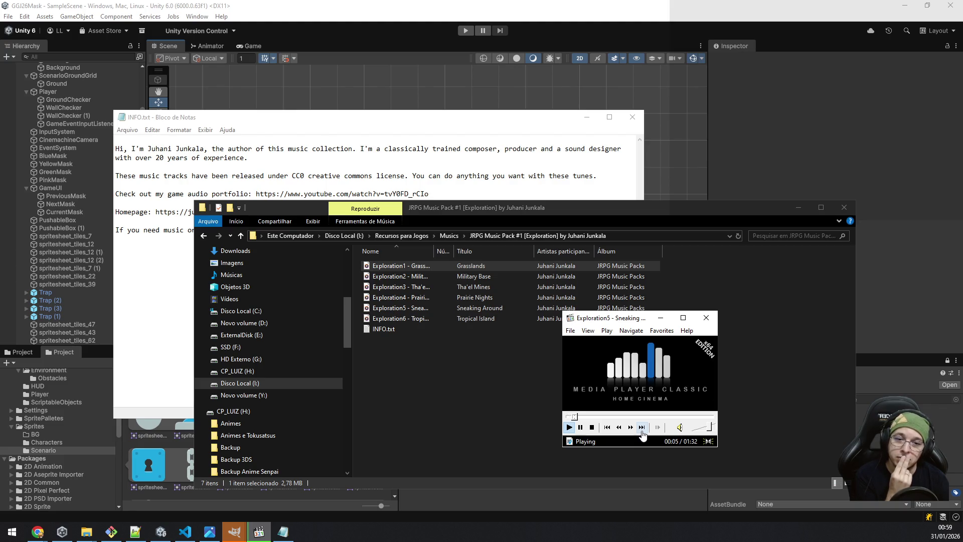
left_click(642, 428)
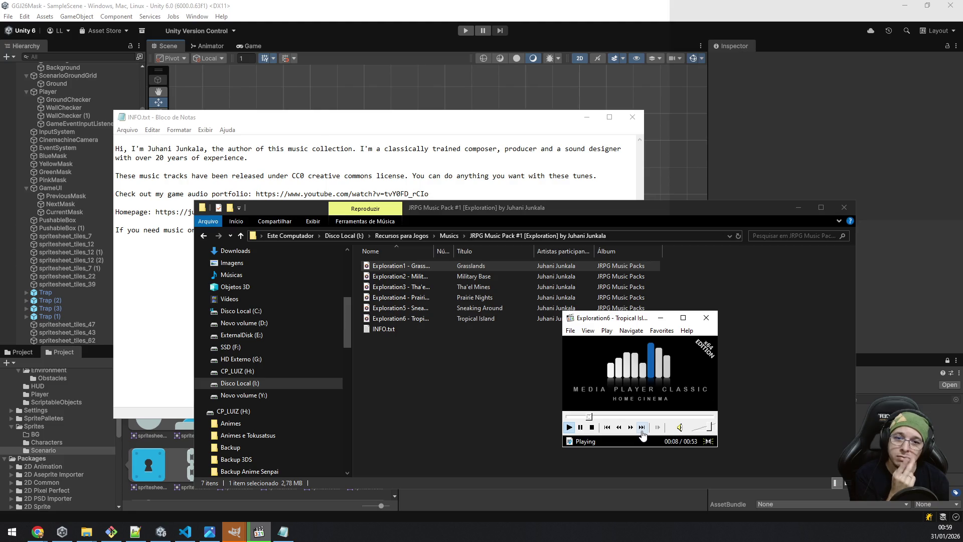
left_click(448, 236)
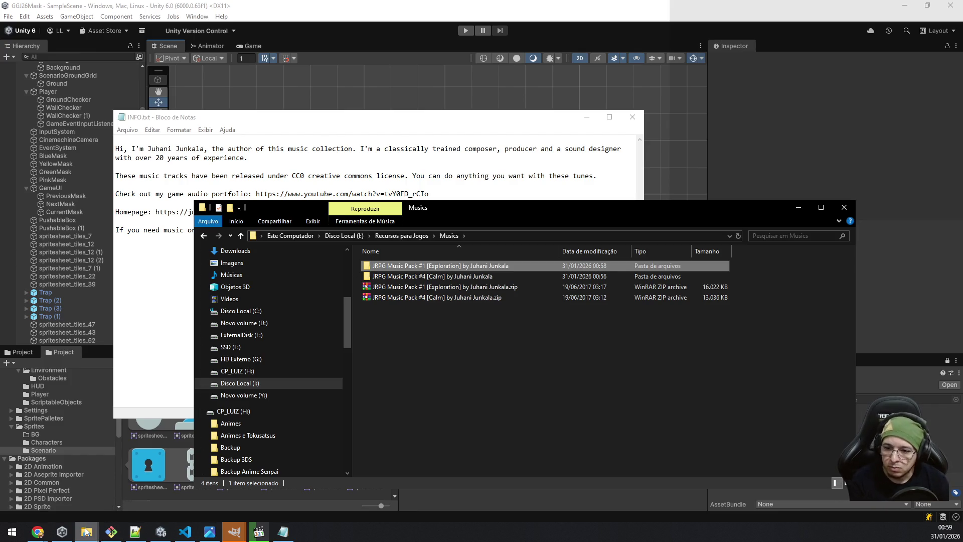
Collapse the project tree folders and create a new Audio folder under Assets.
left_click(161, 531)
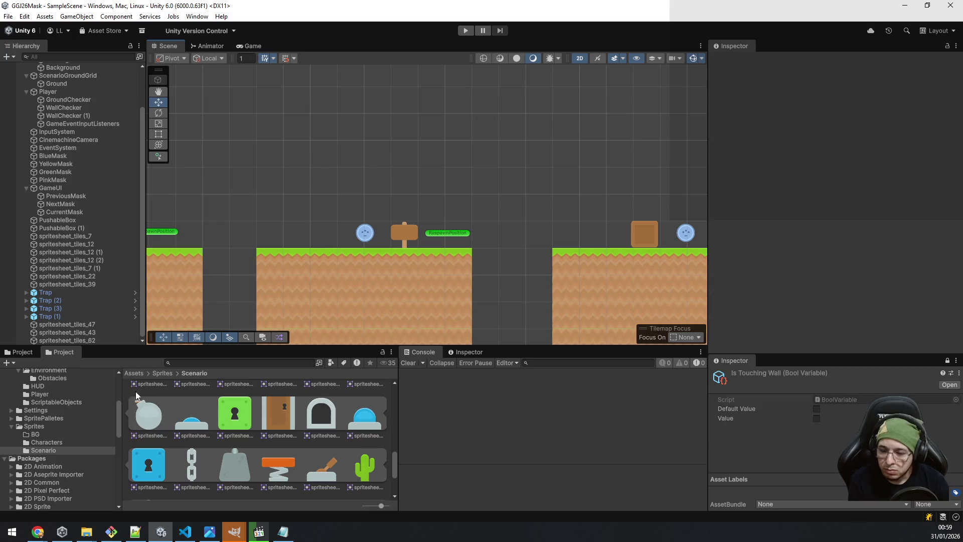
scroll(55, 464, "up", 5)
left_click(12, 420)
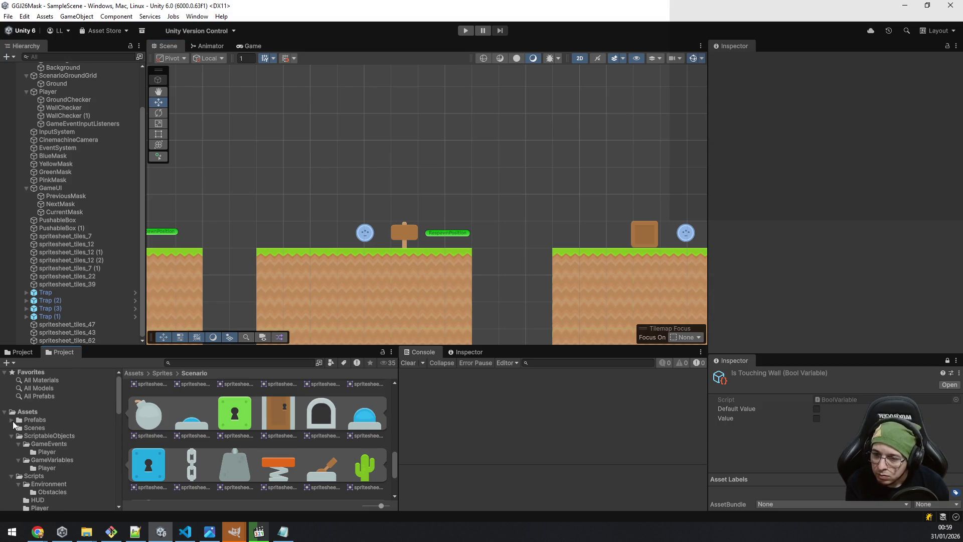
left_click(15, 428)
left_click(11, 435)
left_click(12, 444)
left_click(12, 468)
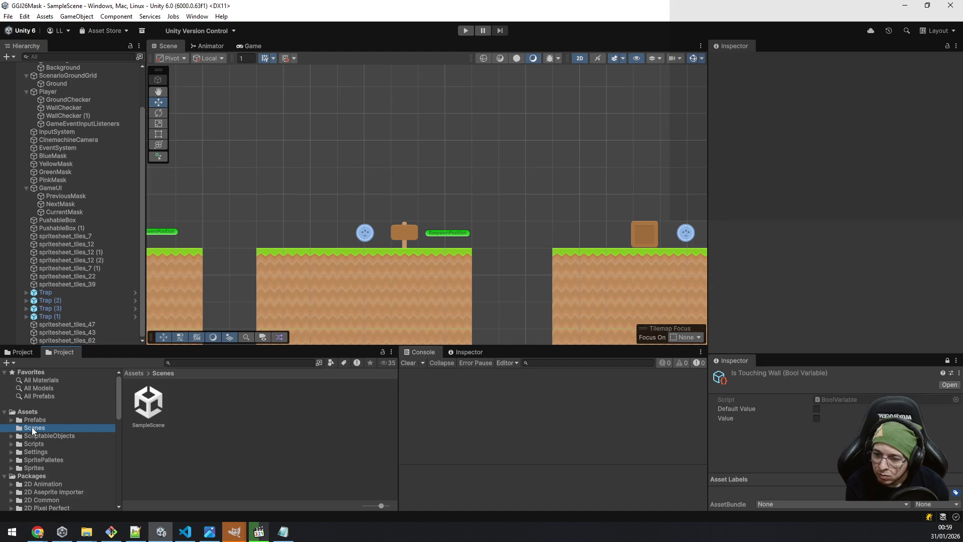
right_click(24, 415)
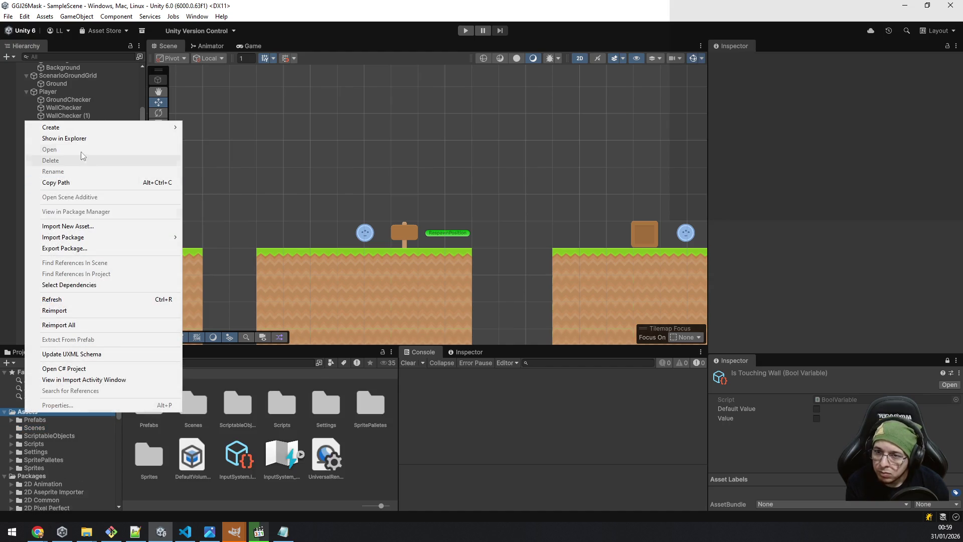
mouse_move(74, 128)
left_click(254, 128)
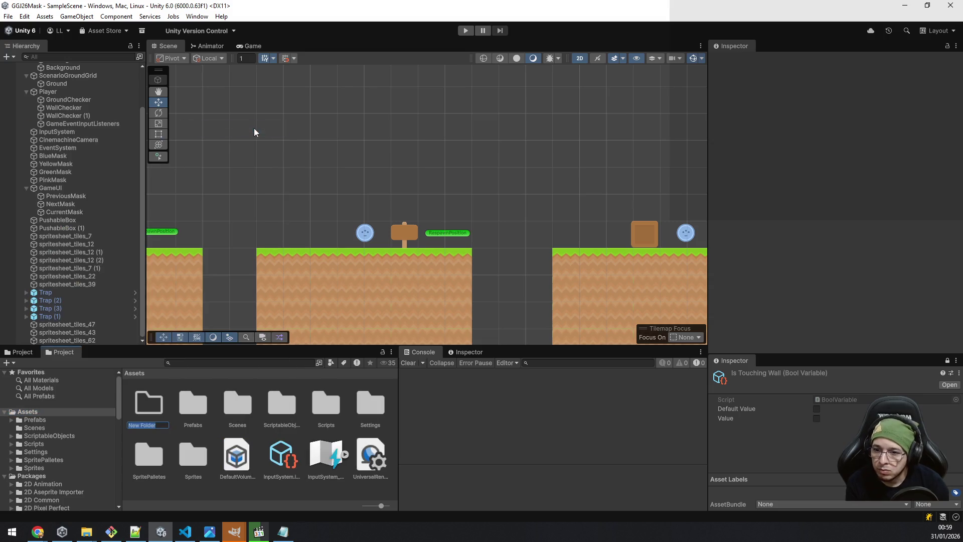
type("Audio")
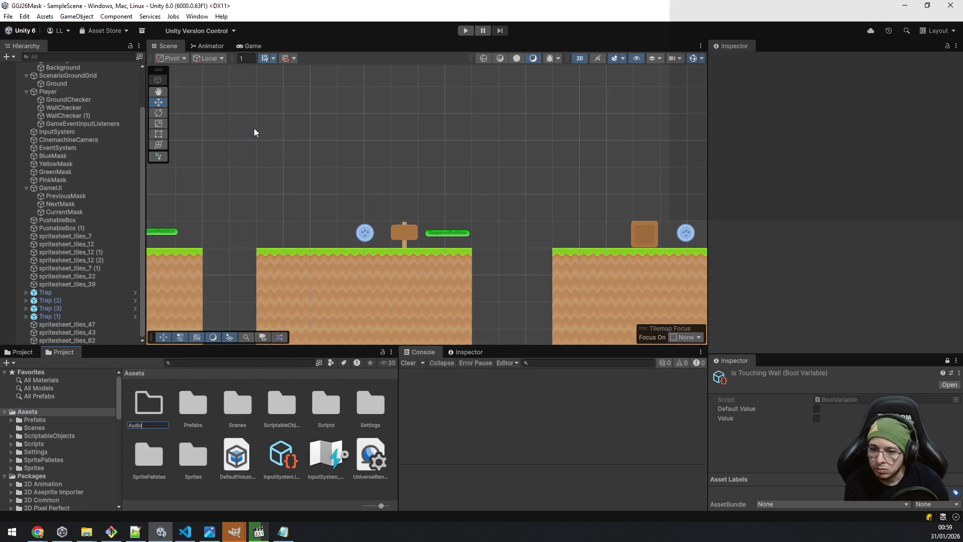
key("Return")
key("Return")
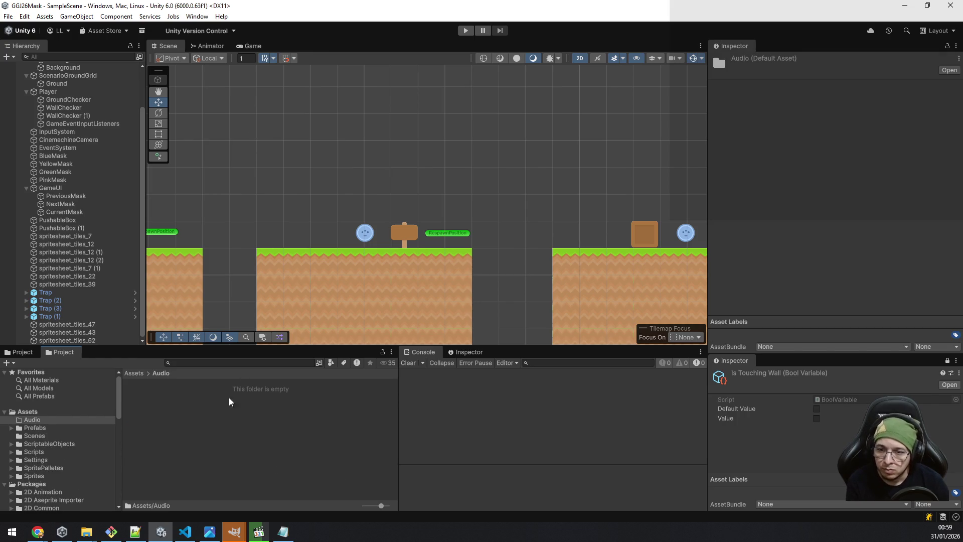
Create Musics and SFX subfolders inside the Audio folder.
right_click(185, 425)
mouse_move(277, 140)
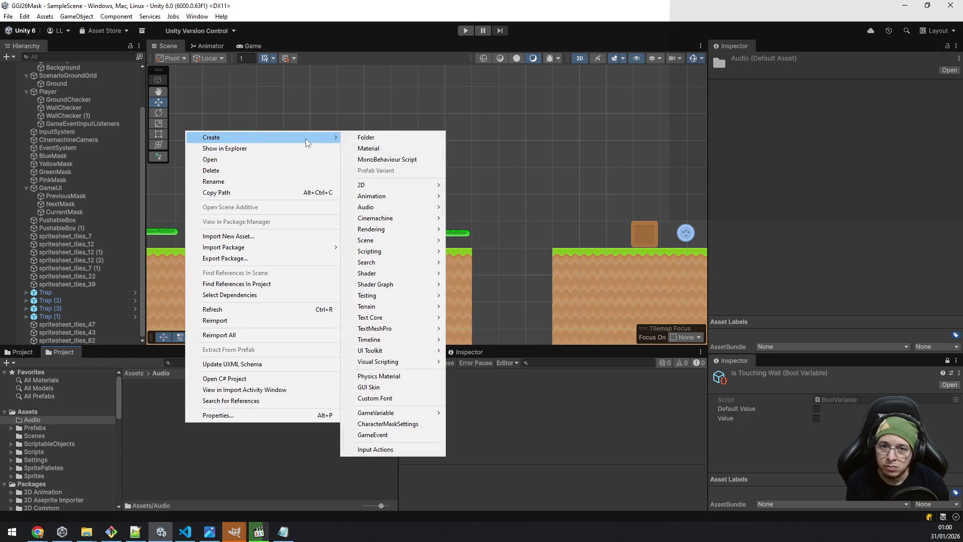
left_click(424, 136)
type("Musics")
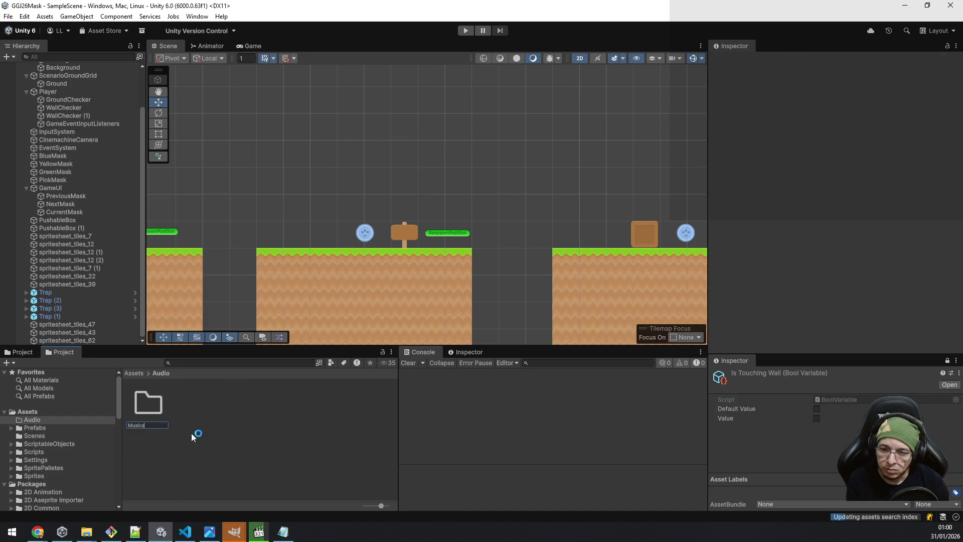
key("Return")
right_click(216, 421)
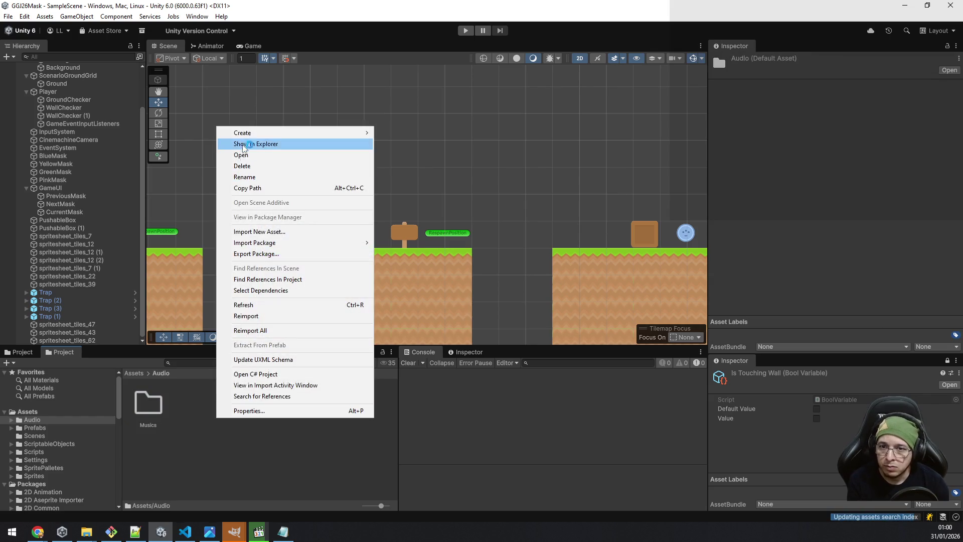
mouse_move(245, 136)
left_click(422, 134)
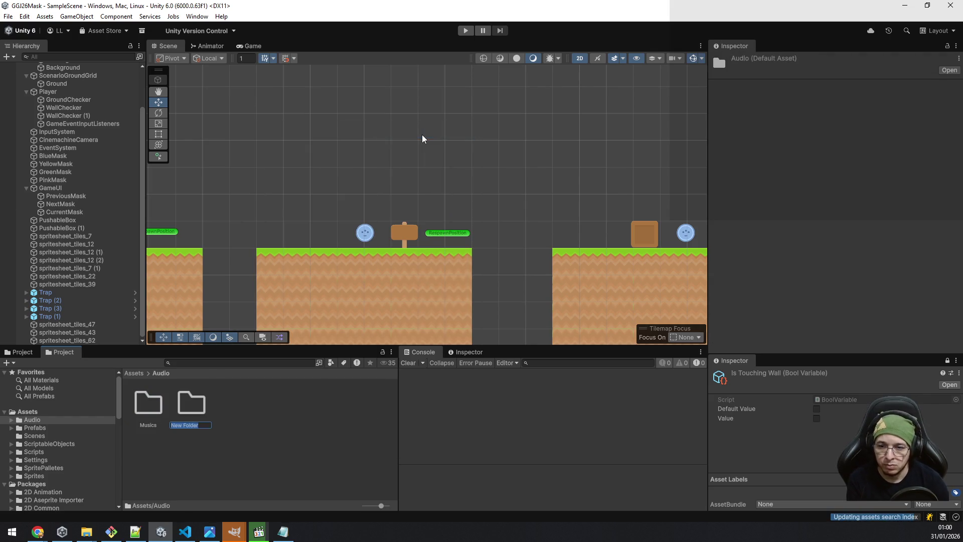
type("SFX")
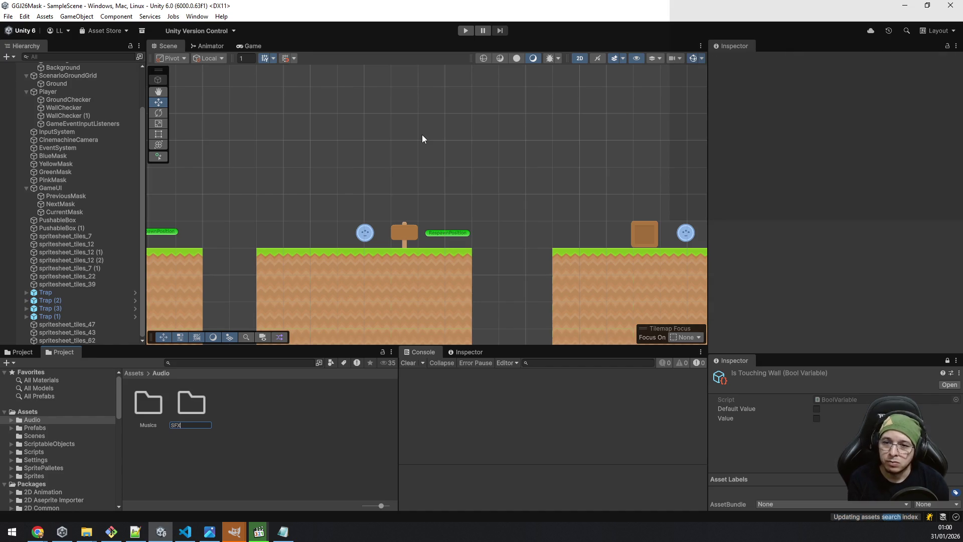
key("Return")
Reveal the Musics folder in File Explorer with Show in Explorer.
left_click(160, 406)
right_click(159, 405)
left_click(242, 131)
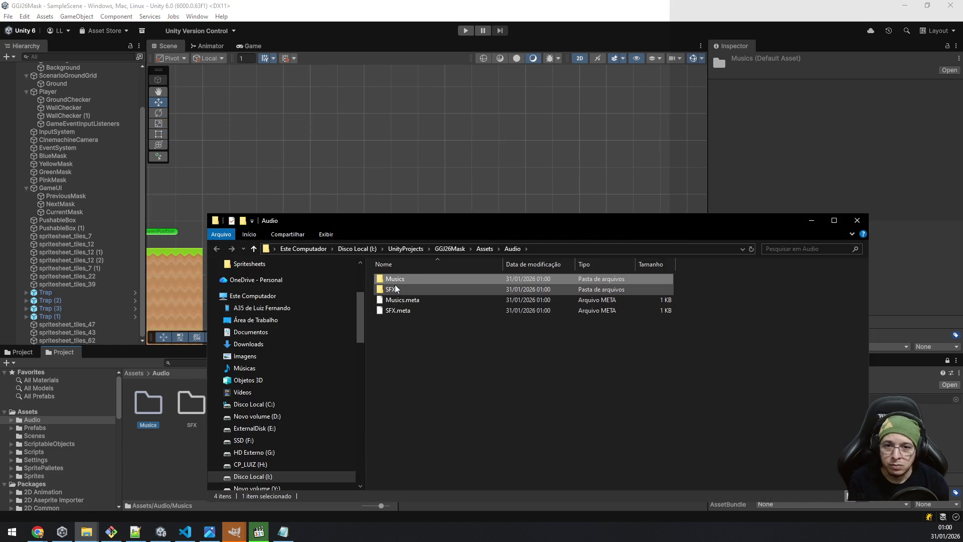
Paste the JRPG Music Pack #1 [Exploration] folder into Assets\Audio\Musics, close MPC-HC, and show INFO.txt.
double_click(395, 280)
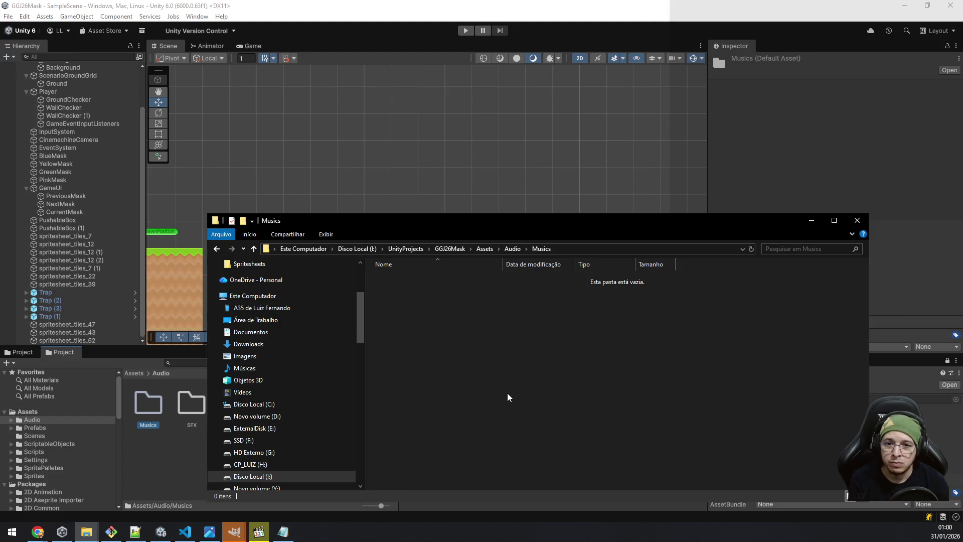
key("ctrl+v")
left_click(263, 536)
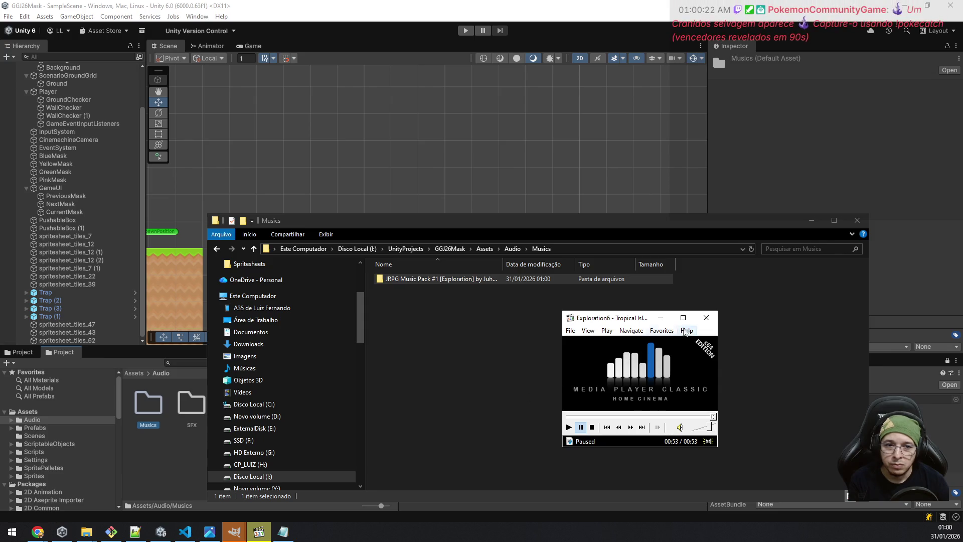
left_click(707, 318)
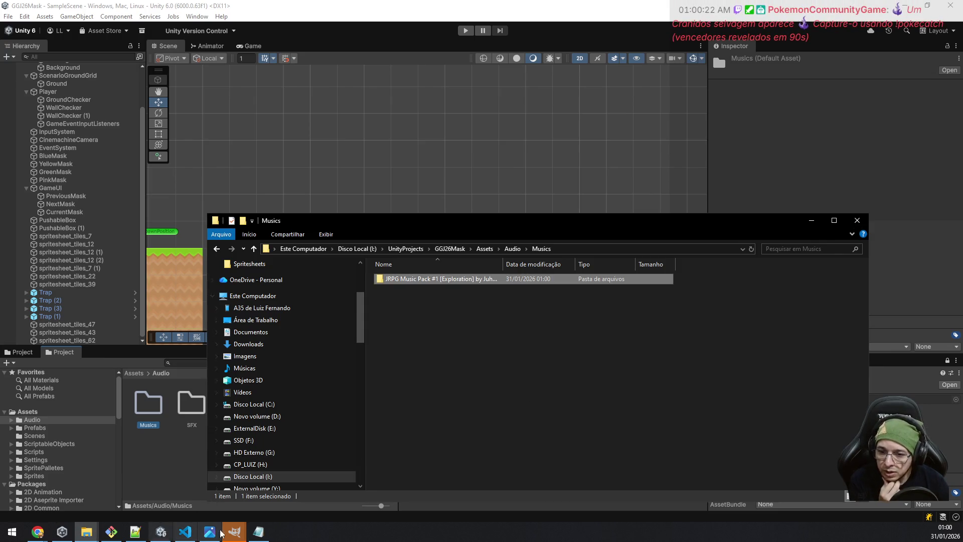
left_click(258, 531)
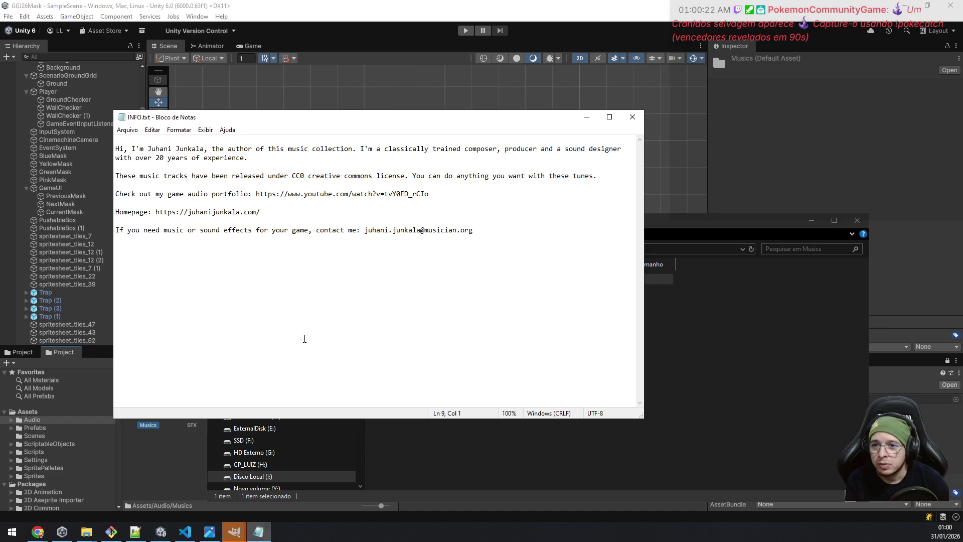
Select the Homepage URL in INFO.txt and switch over to the browser.
key("BackSpace")
key("Return")
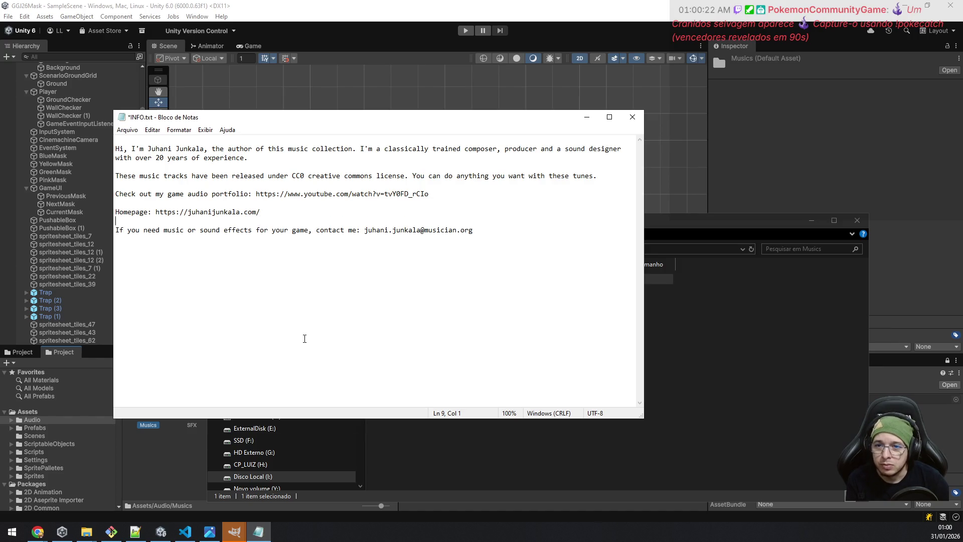
key("ctrl+shift+Left")
key("ctrl+shift+Left")
key("ctrl+shift+Right")
key("alt+Tab")
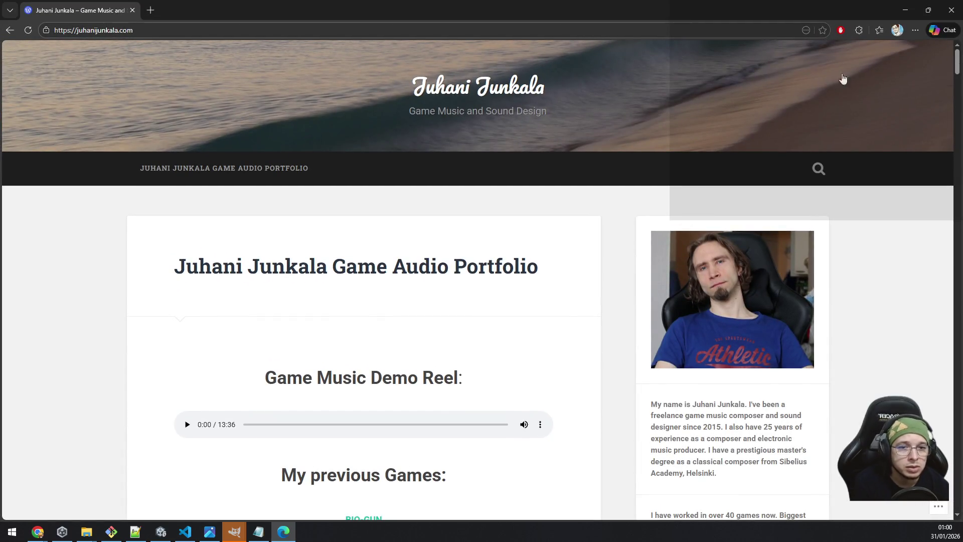
Scroll through the composer's portfolio page, jumping back to the top once.
scroll(370, 338, "down", 3)
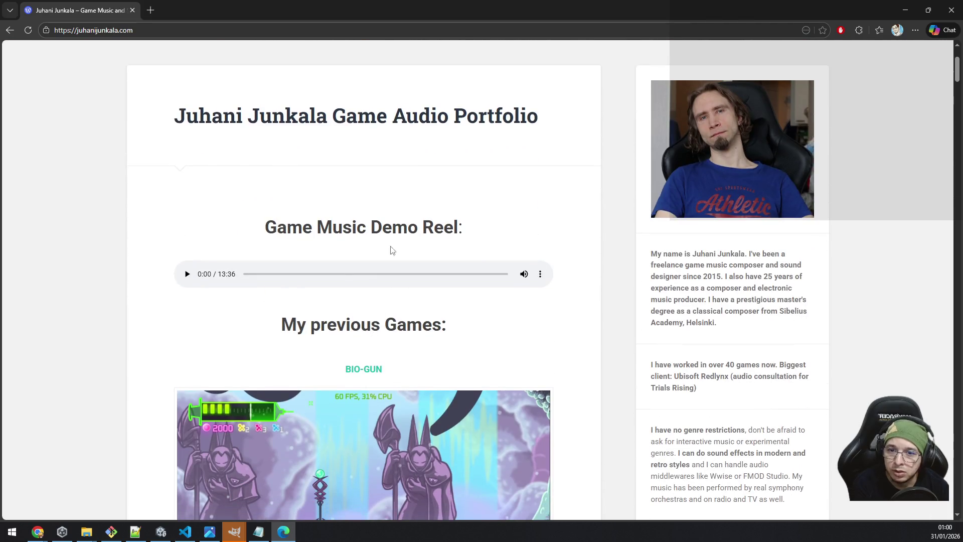
scroll(656, 278, "down", 10)
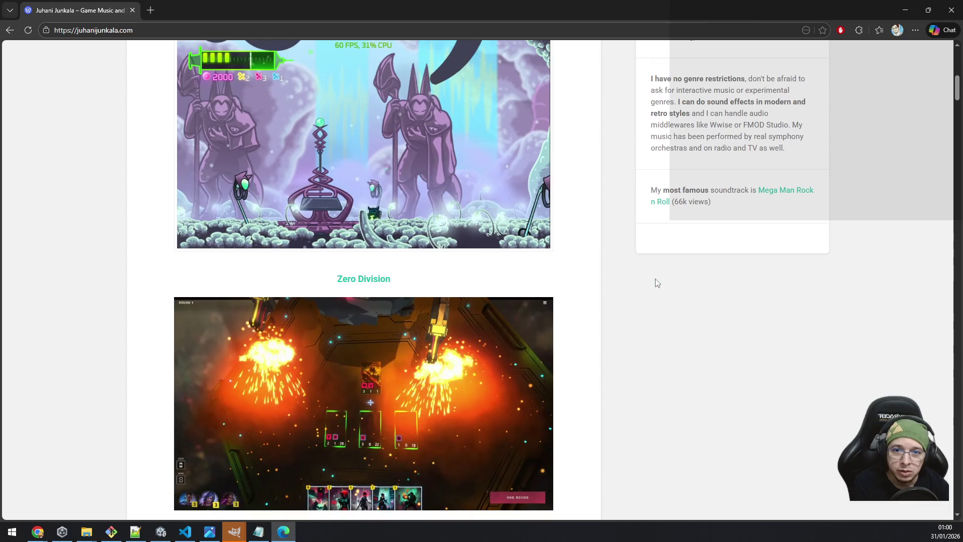
scroll(539, 222, "down", 4)
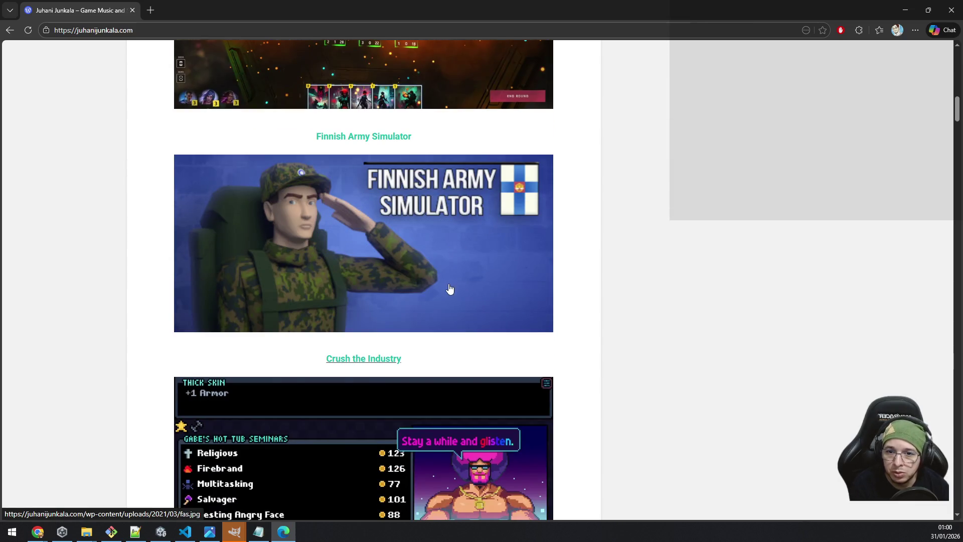
scroll(451, 288, "down", 3)
scroll(450, 289, "down", 15)
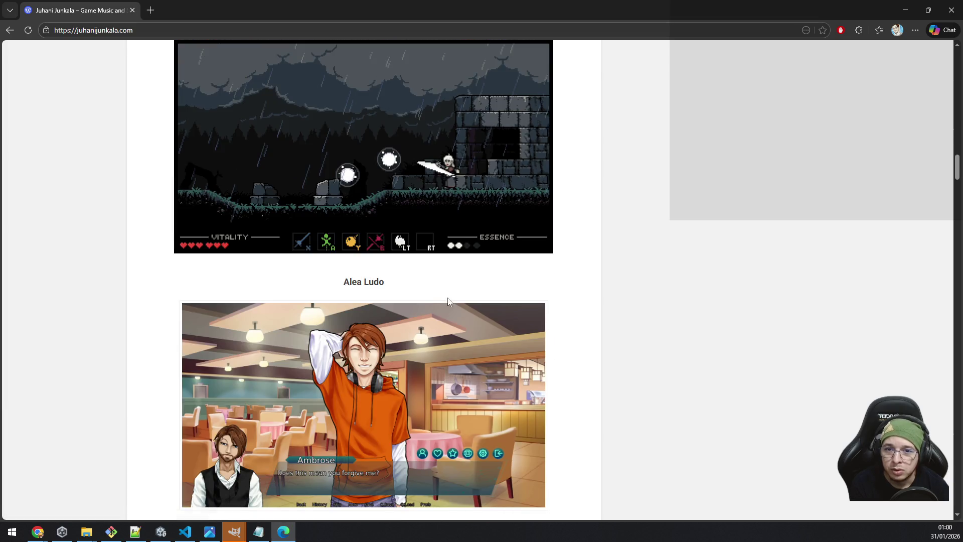
scroll(449, 299, "down", 20)
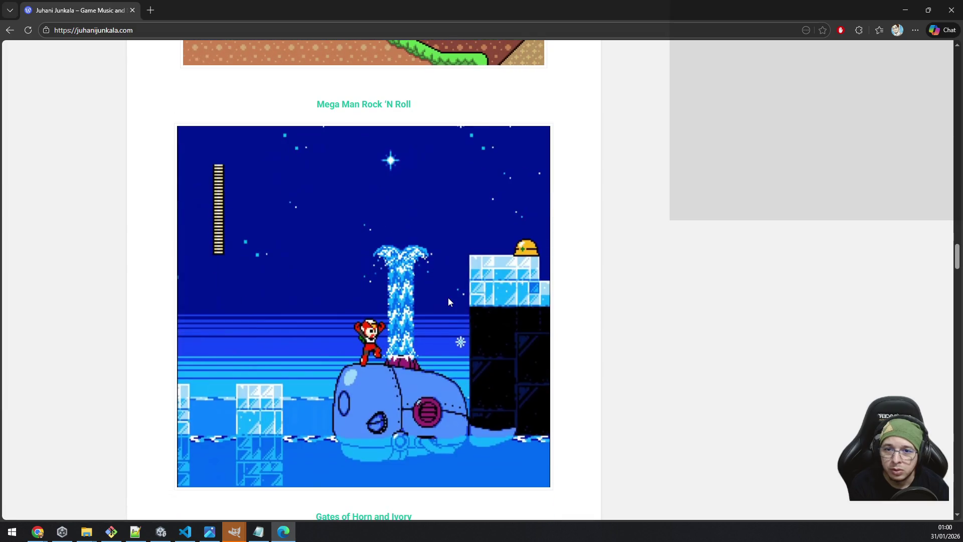
scroll(448, 298, "down", 10)
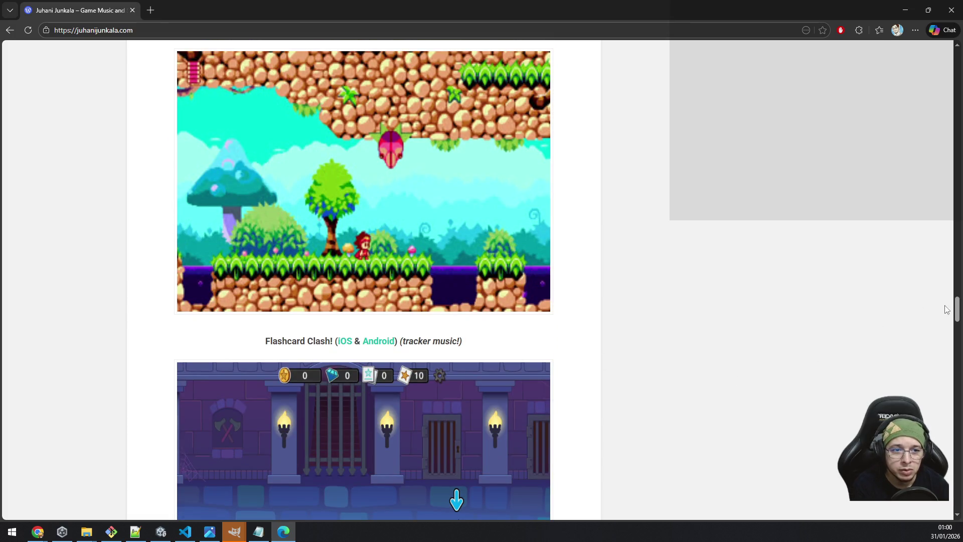
scroll(923, 415, "down", 20)
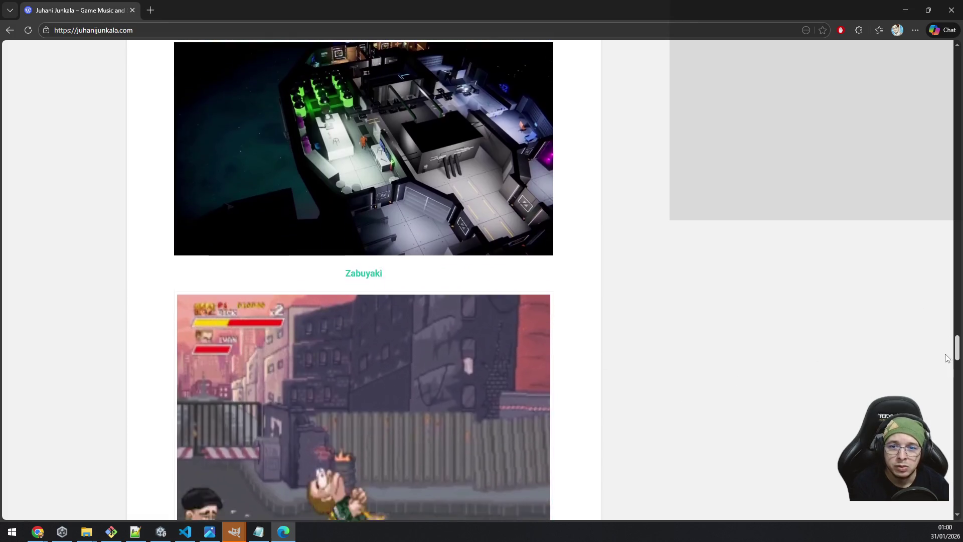
scroll(923, 416, "down", 20)
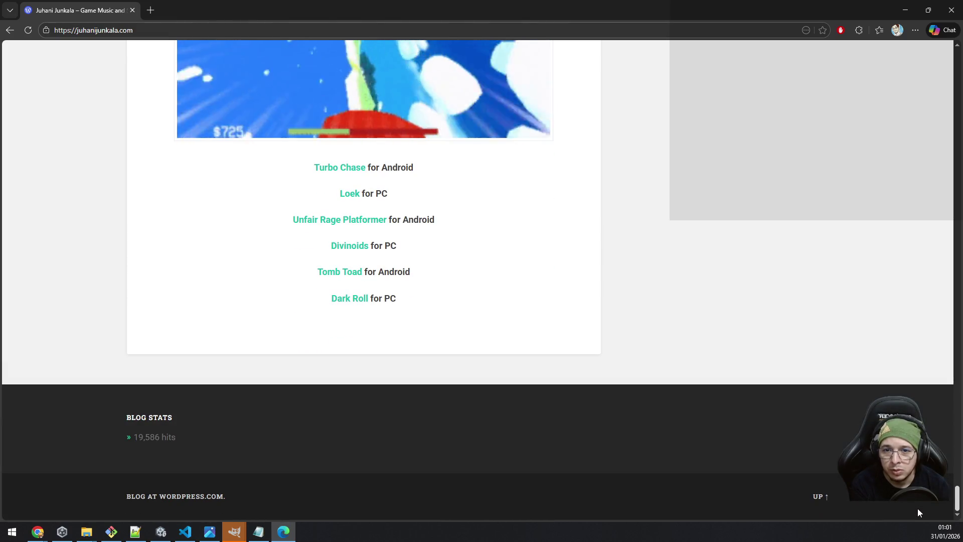
key("Home")
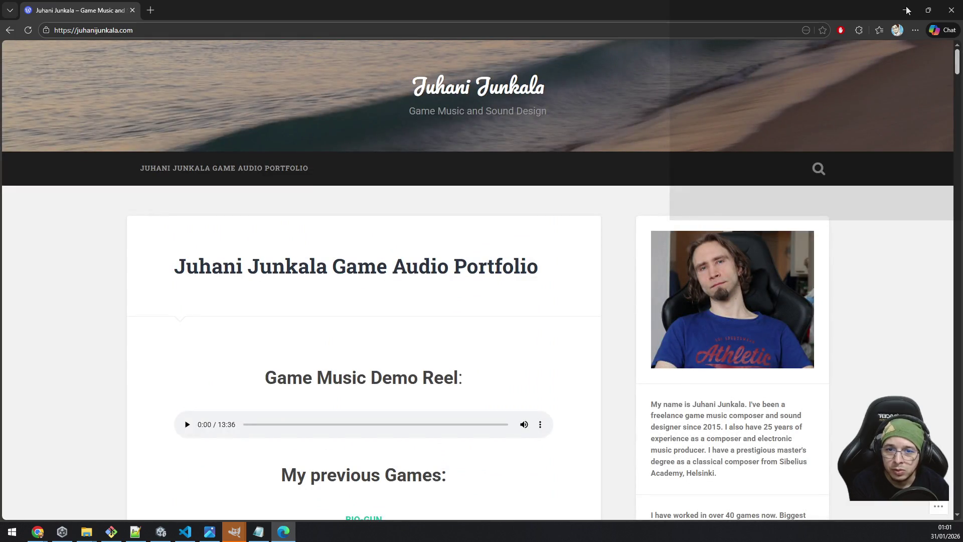
scroll(906, 74, "down", 7)
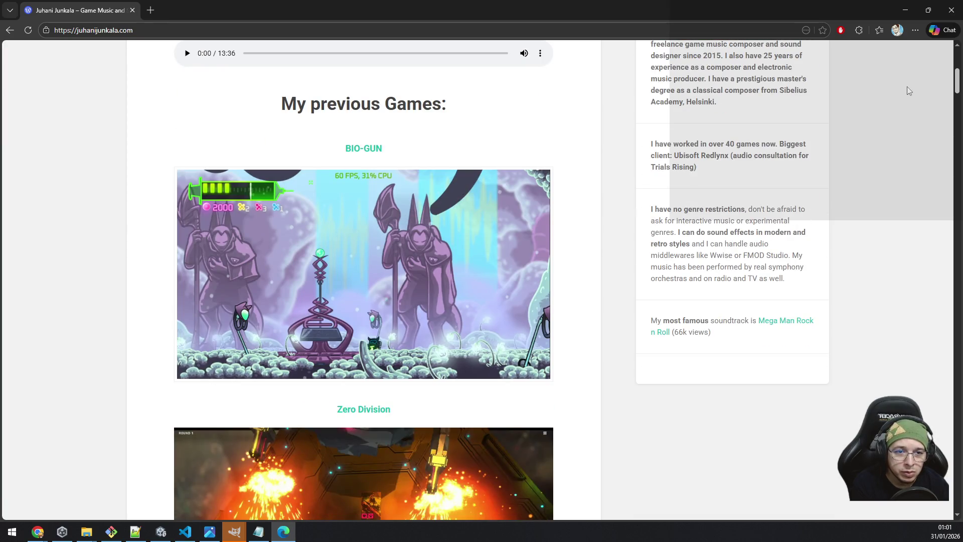
scroll(909, 90, "up", 2)
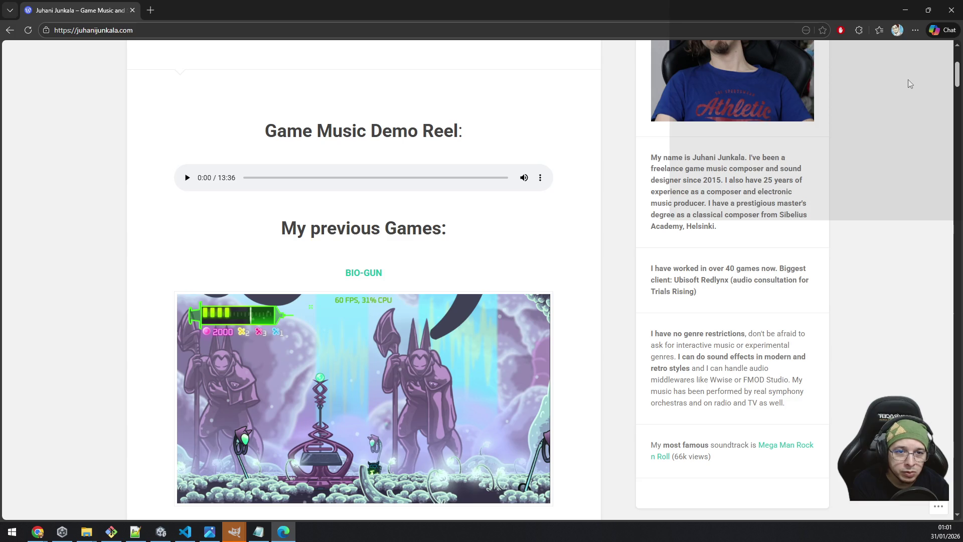
scroll(909, 83, "up", 2)
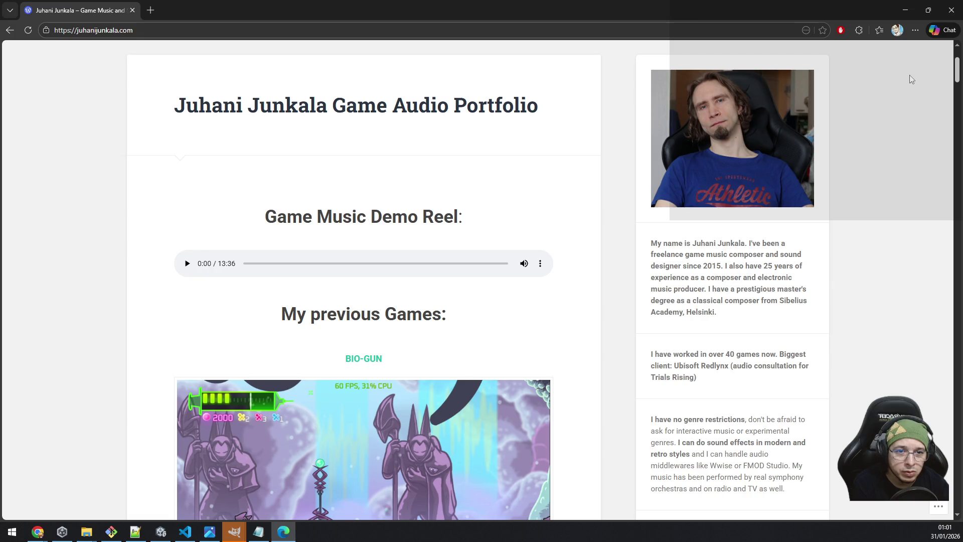
scroll(910, 76, "up", 1)
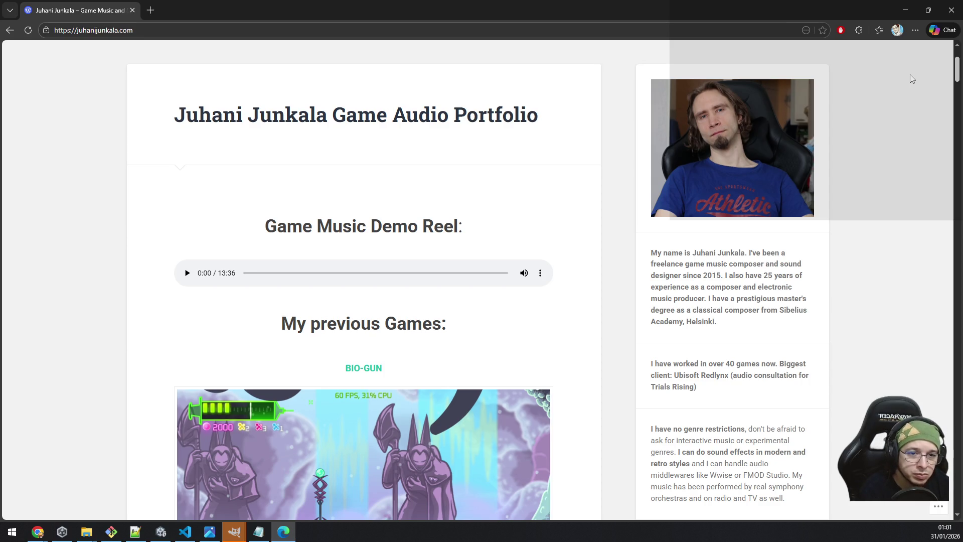
scroll(909, 88, "down", 5)
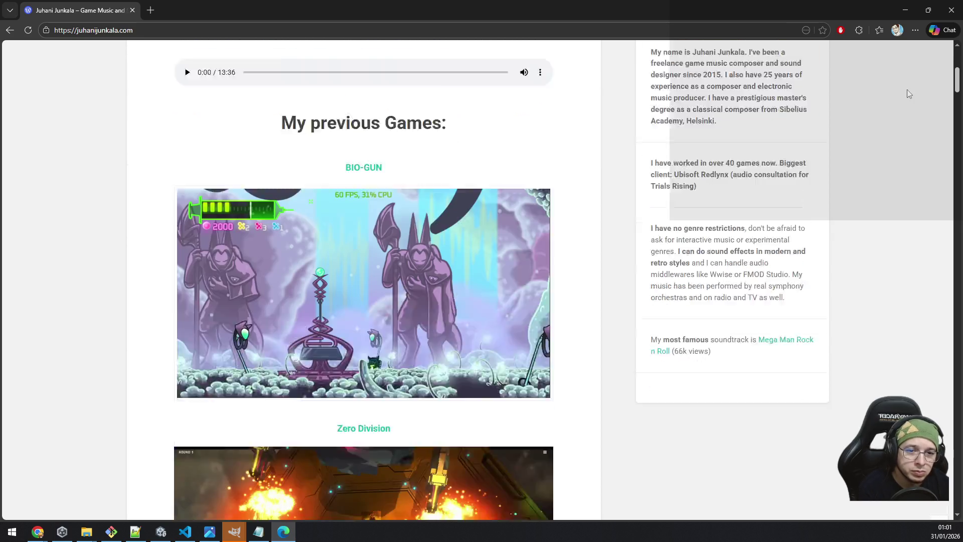
scroll(909, 95, "up", 7)
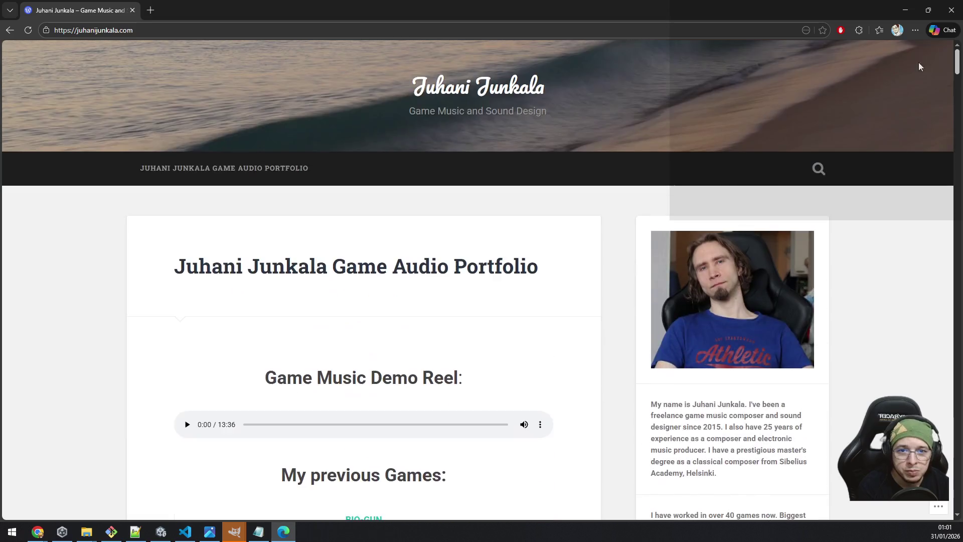
Reload the portfolio main page and scroll down to the Janosik 2 and Stock the Shelves entries.
left_click(243, 169)
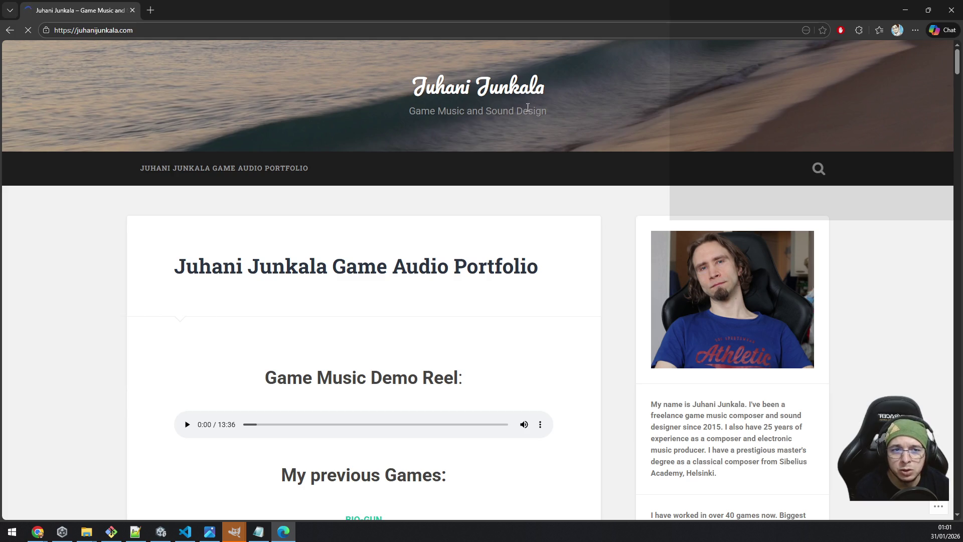
scroll(555, 209, "down", 15)
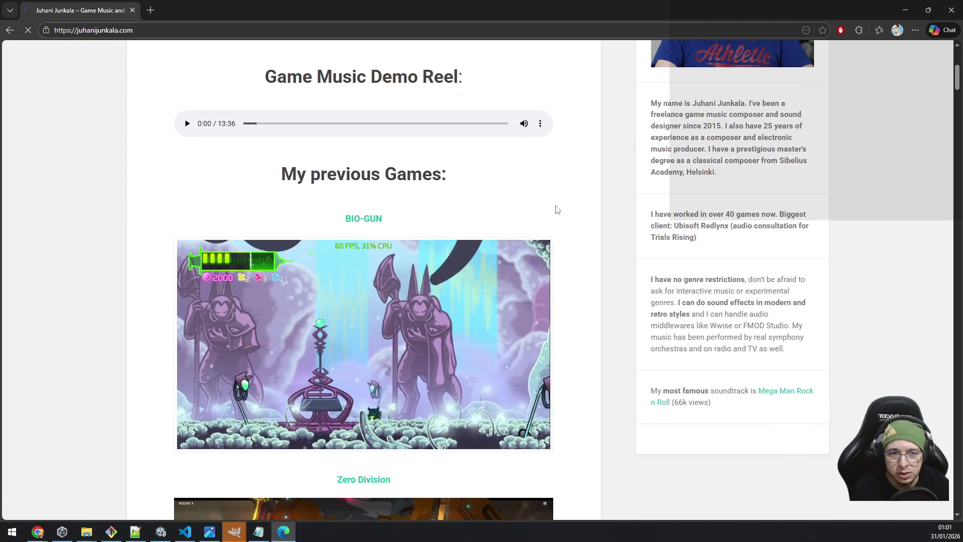
scroll(557, 209, "down", 10)
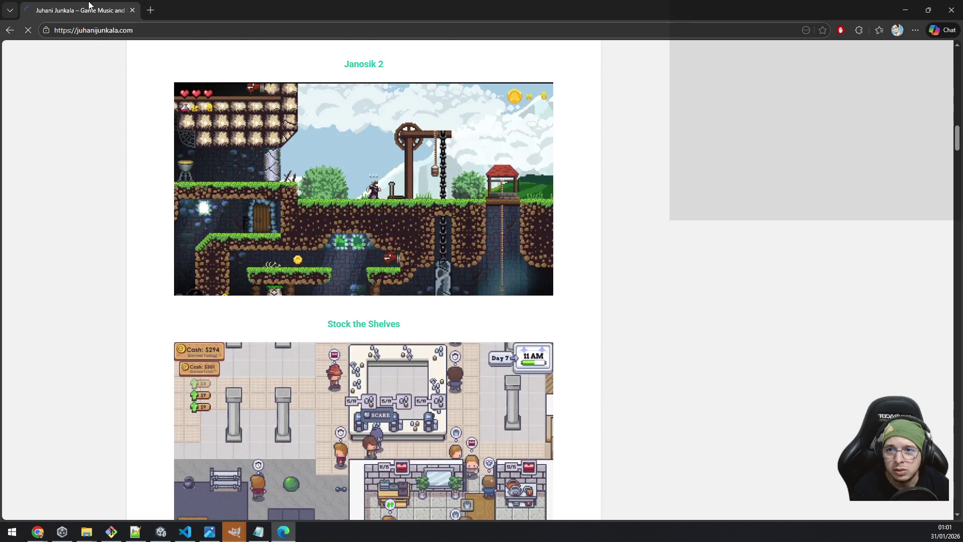
key("alt+Tab")
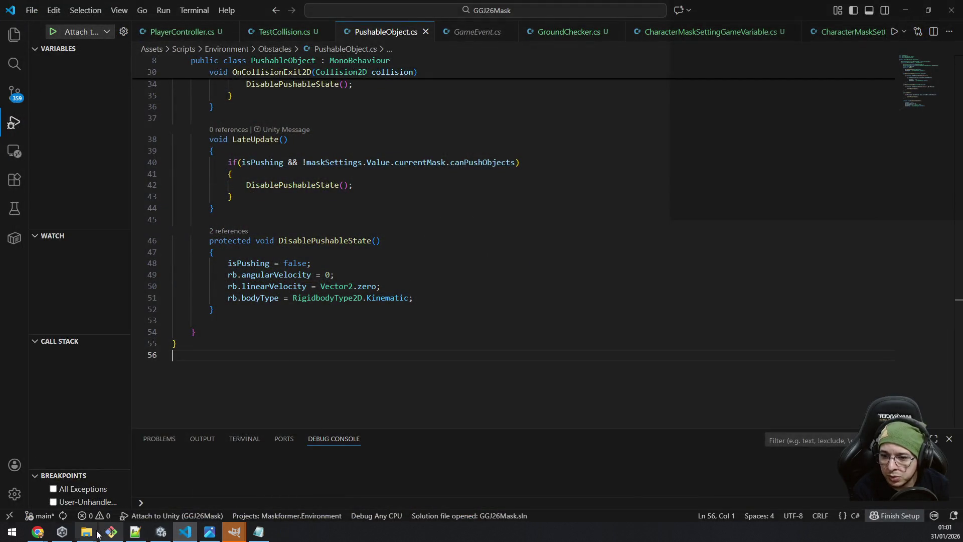
Bring the Musics Explorer window forward, go up to Recursos para Jogos and open SFX.
mouse_move(86, 531)
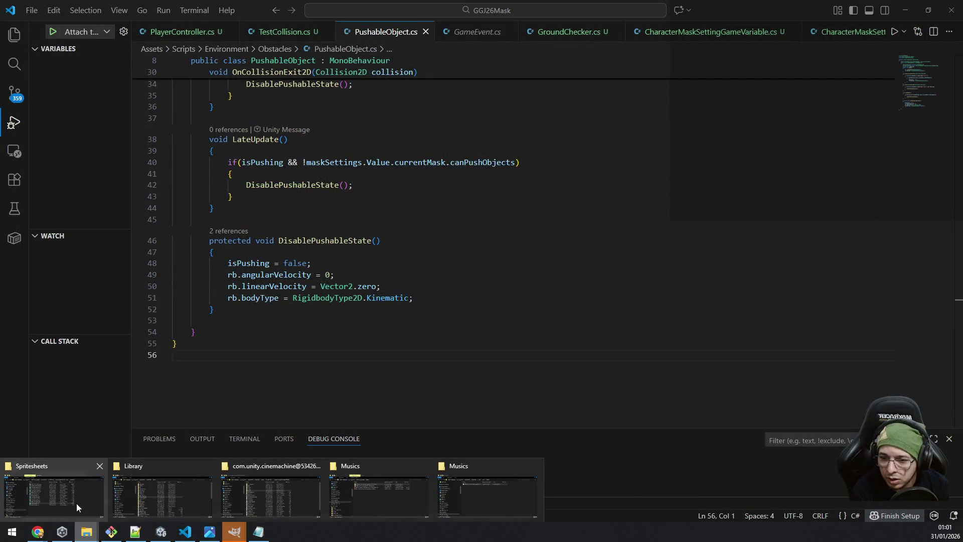
left_click(457, 495)
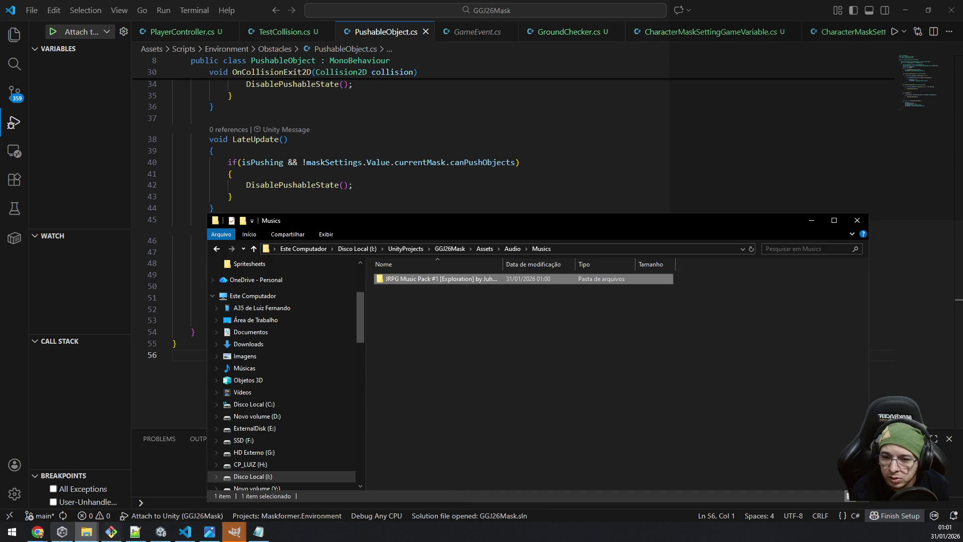
mouse_move(87, 532)
left_click(393, 488)
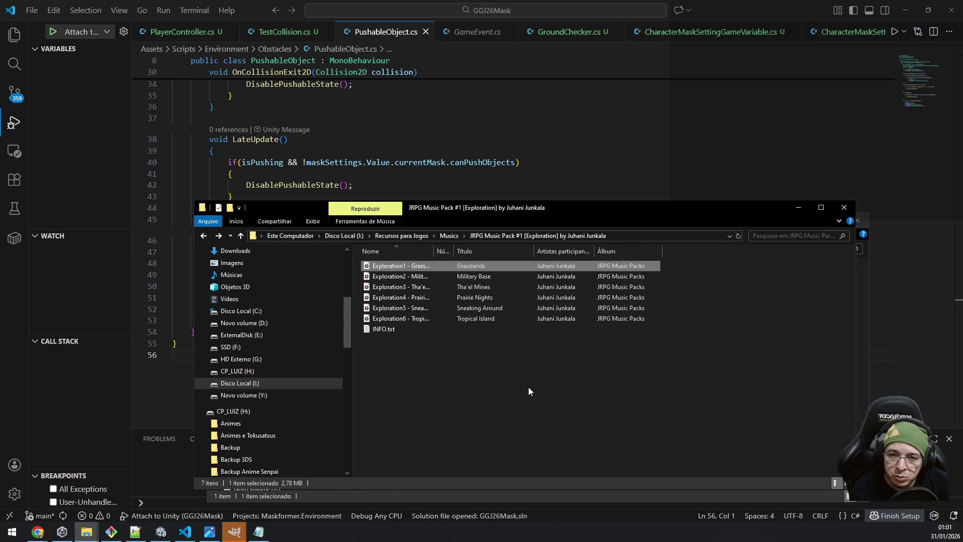
left_click(442, 236)
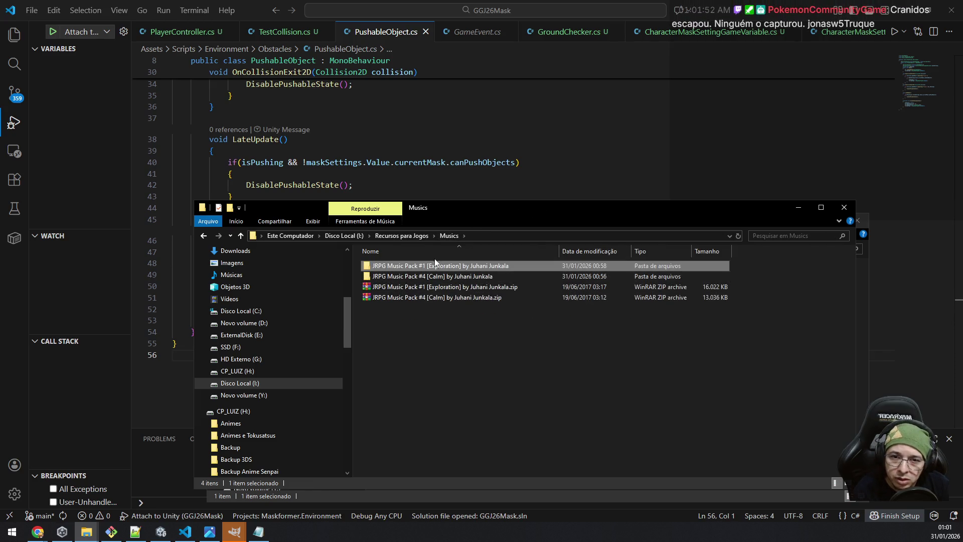
left_click(405, 236)
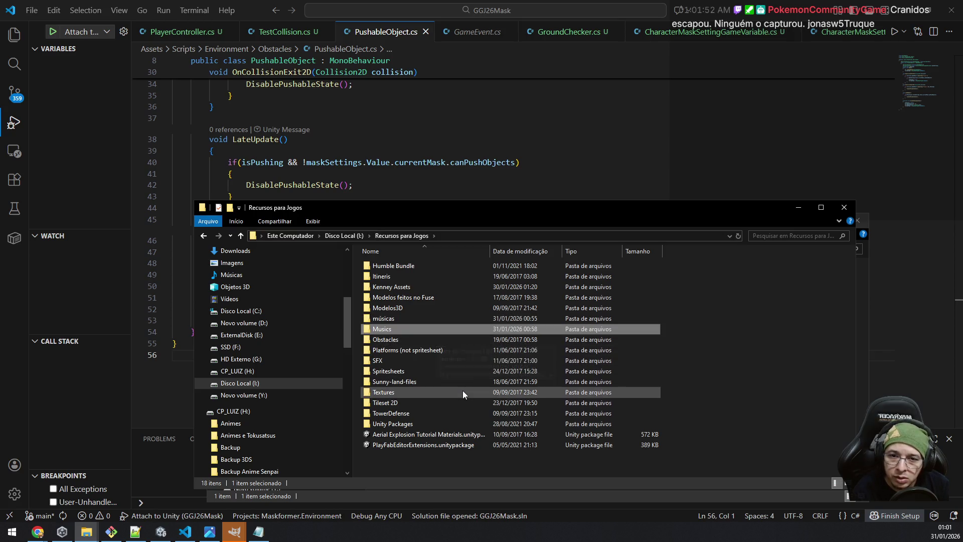
double_click(451, 360)
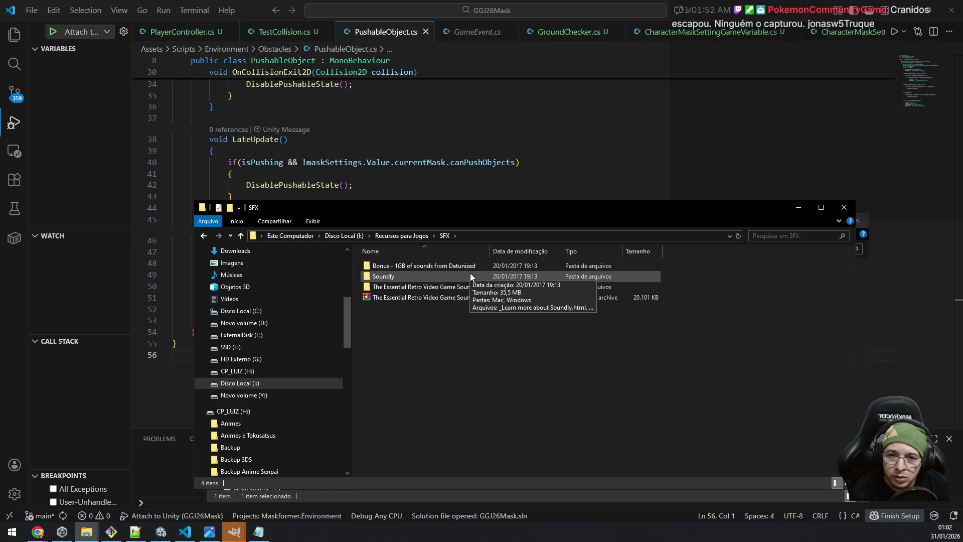
Widen the name column and open Essential Retro collection > General Sounds > Buttons.
left_click_drag(490, 251, 570, 258)
left_click_drag(671, 265, 593, 260)
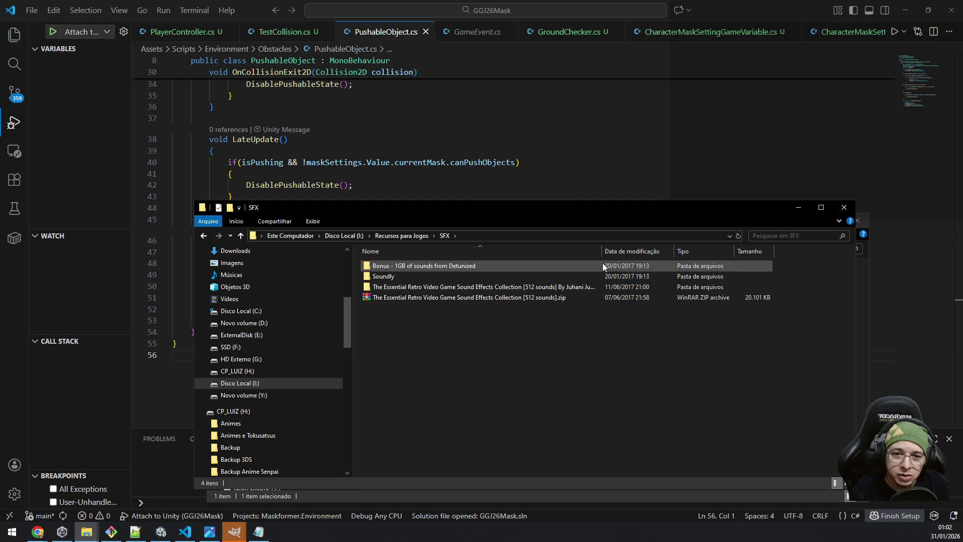
double_click(441, 287)
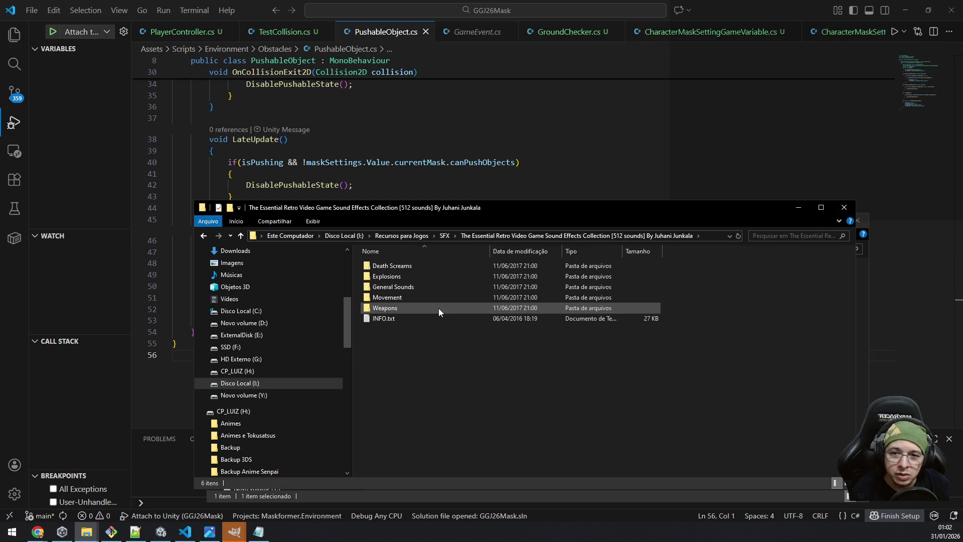
double_click(432, 284)
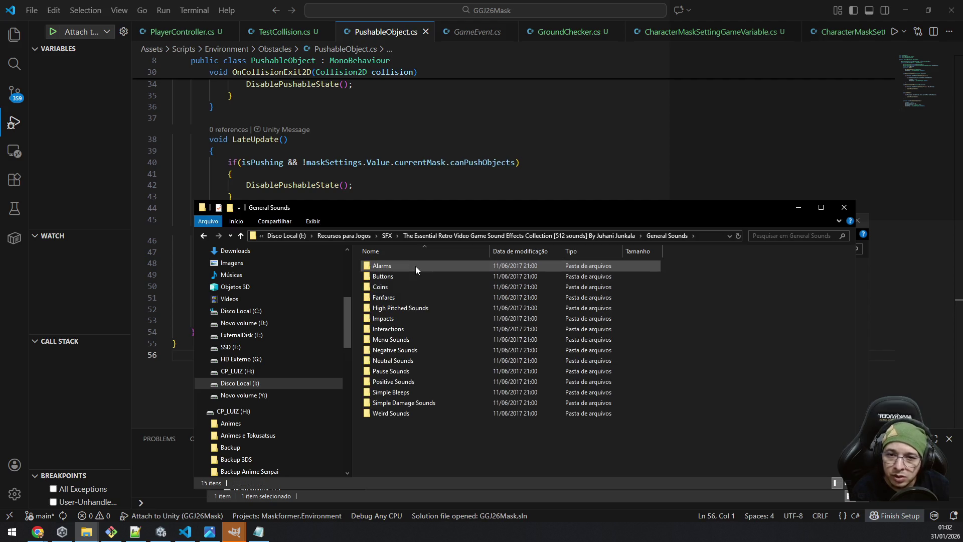
double_click(398, 276)
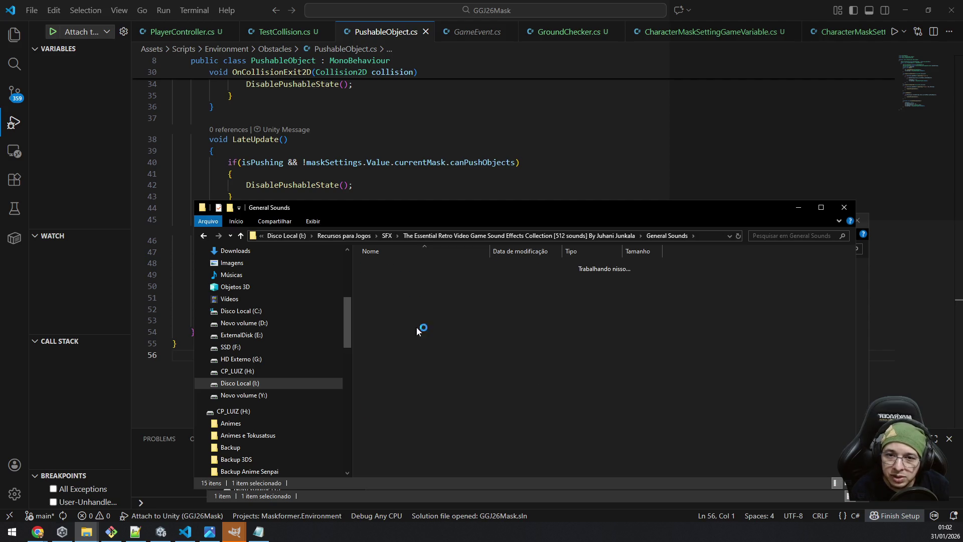
right_click(403, 266)
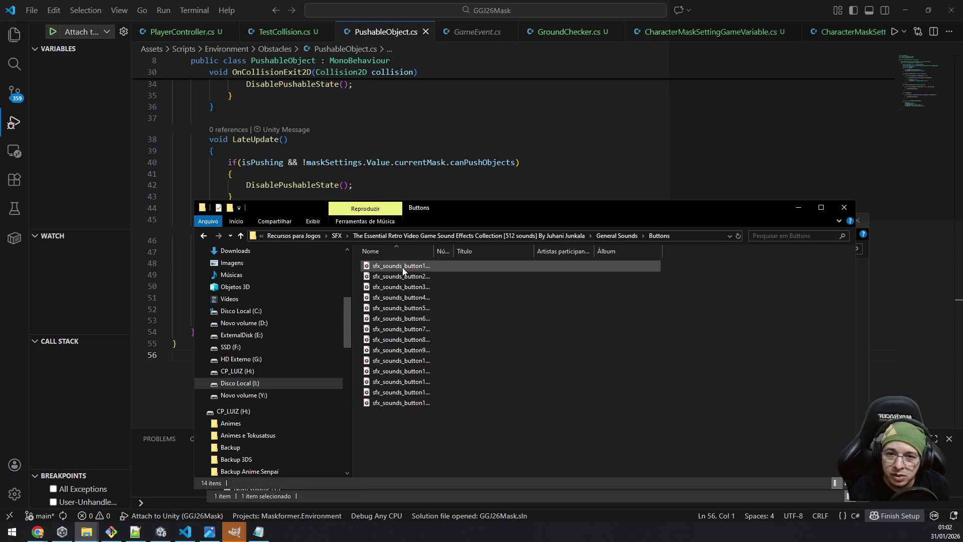
Open sfx_sounds_button1 with MPC-HC 64-bit via Choose another app.
mouse_move(558, 370)
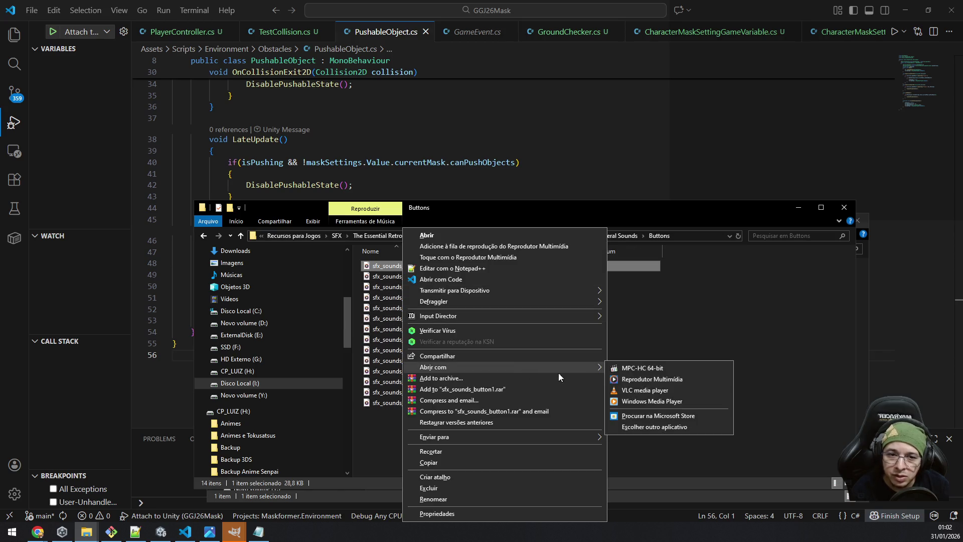
left_click(657, 426)
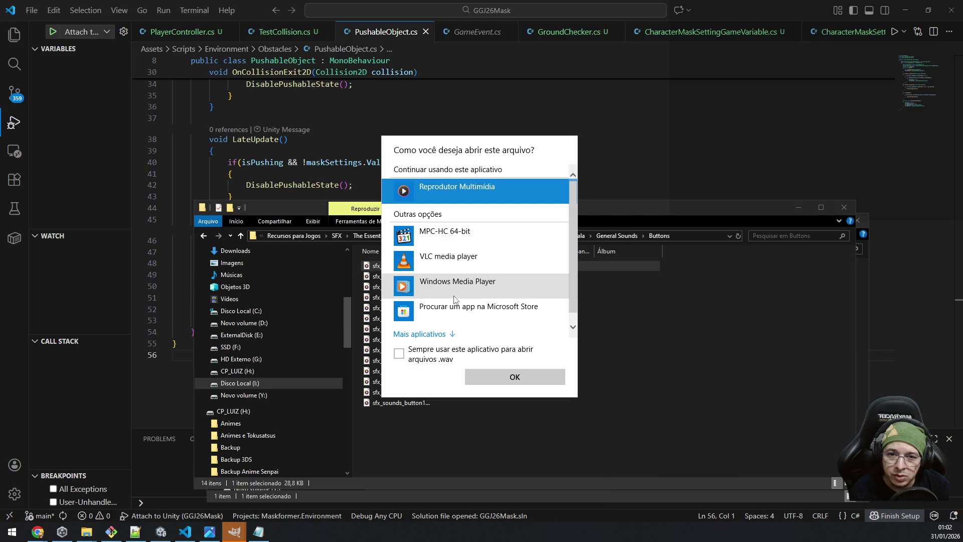
left_click(461, 242)
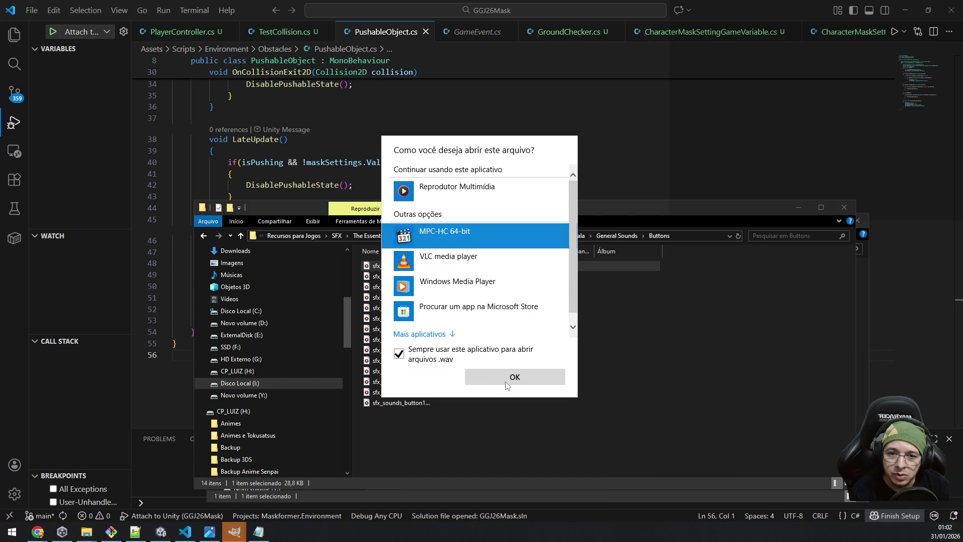
left_click(516, 379)
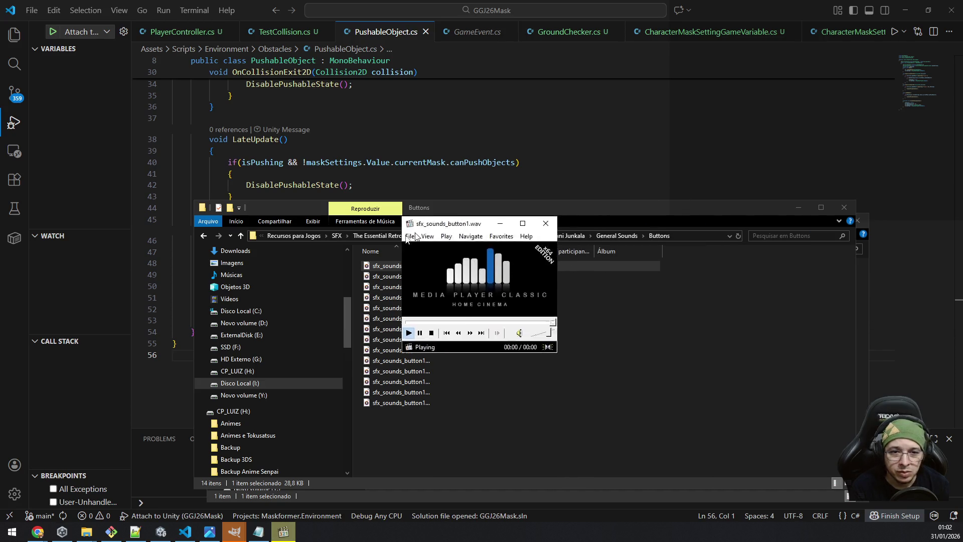
Play through all 14 button sound effects one after another in MPC-HC.
left_click(343, 354)
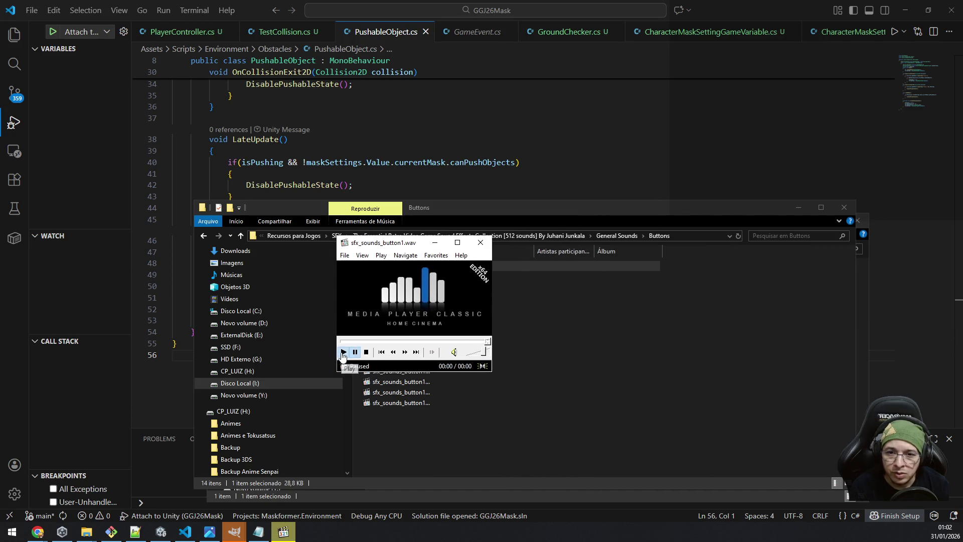
left_click(416, 352)
left_click(417, 353)
left_click(416, 353)
left_click(416, 353)
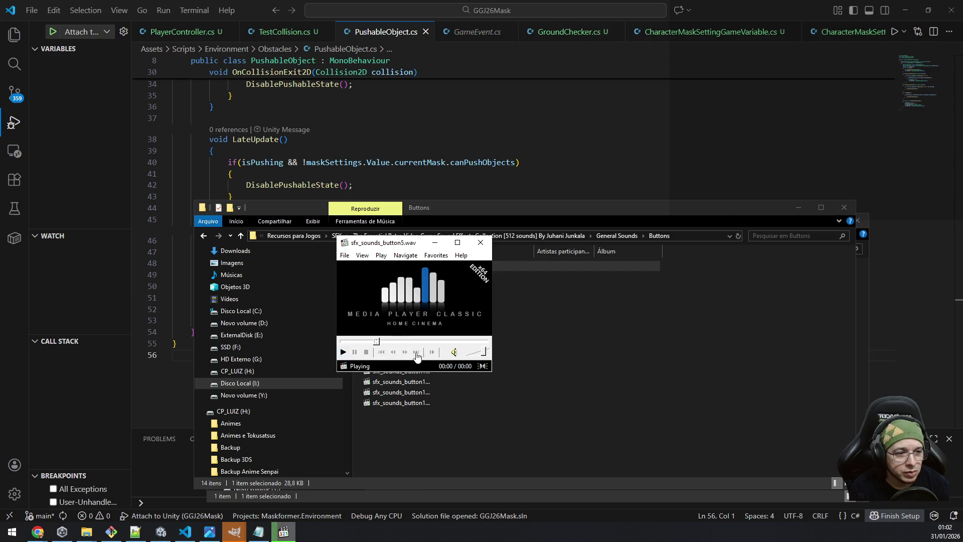
left_click(416, 353)
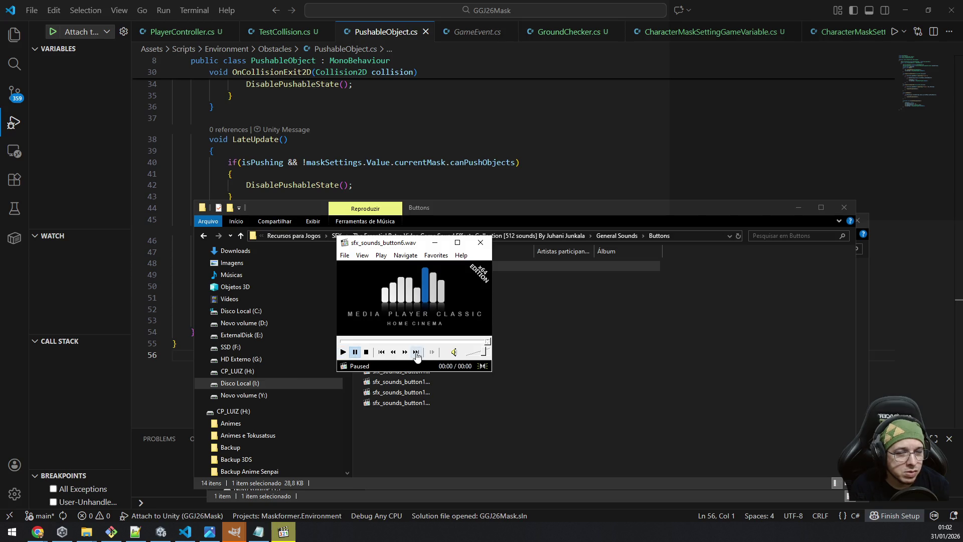
left_click(416, 353)
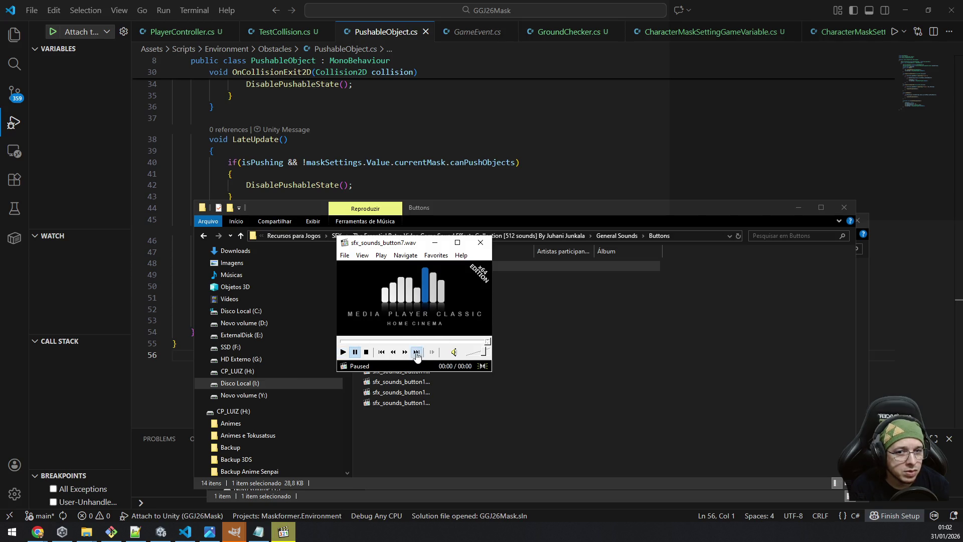
left_click(417, 353)
left_click(416, 353)
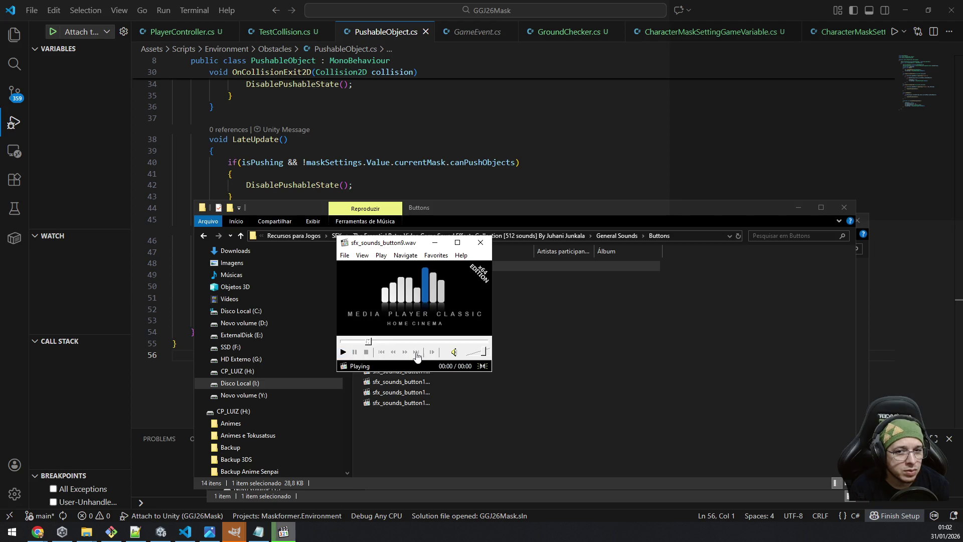
left_click(416, 353)
left_click(417, 353)
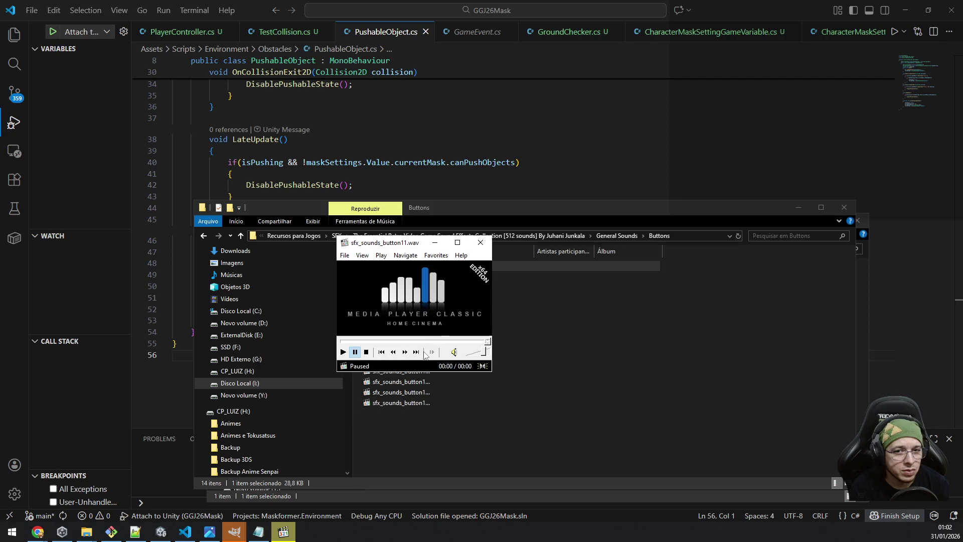
left_click(416, 353)
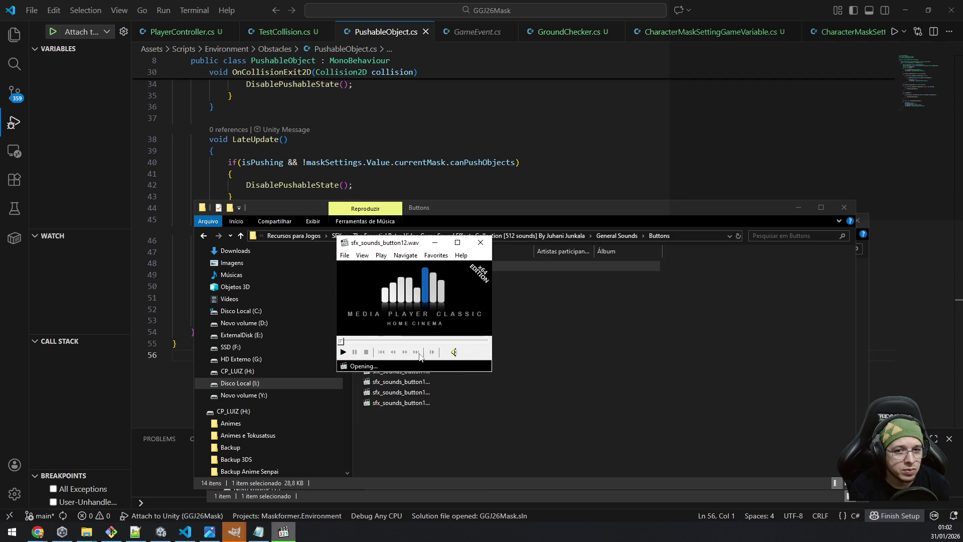
left_click(417, 352)
left_click(418, 353)
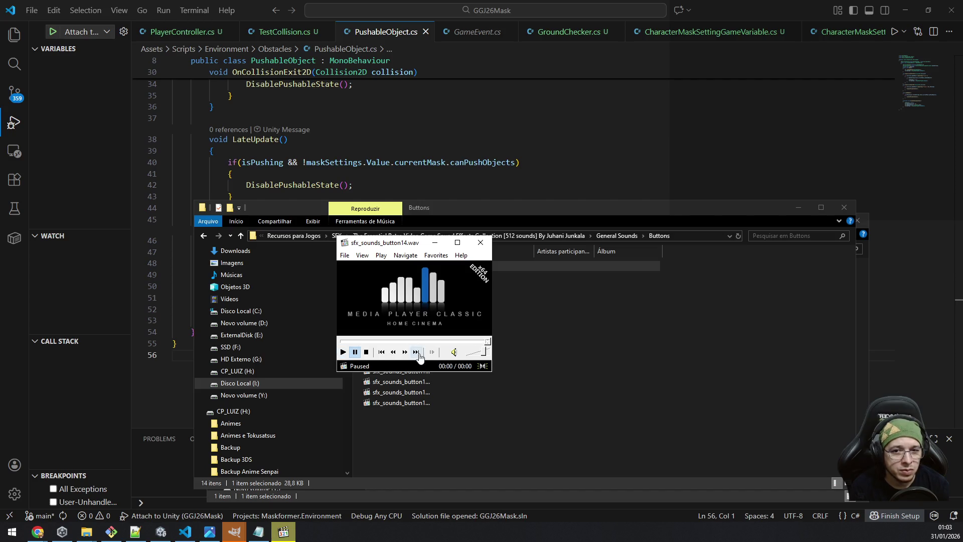
Close the player, return to General Sounds and open the Interactions folder.
left_click(480, 242)
left_click(622, 239)
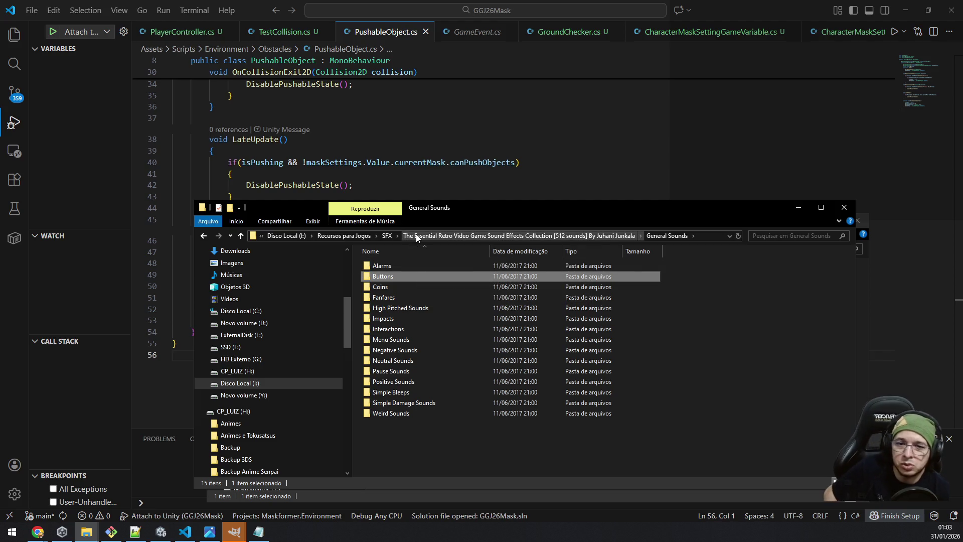
double_click(377, 339)
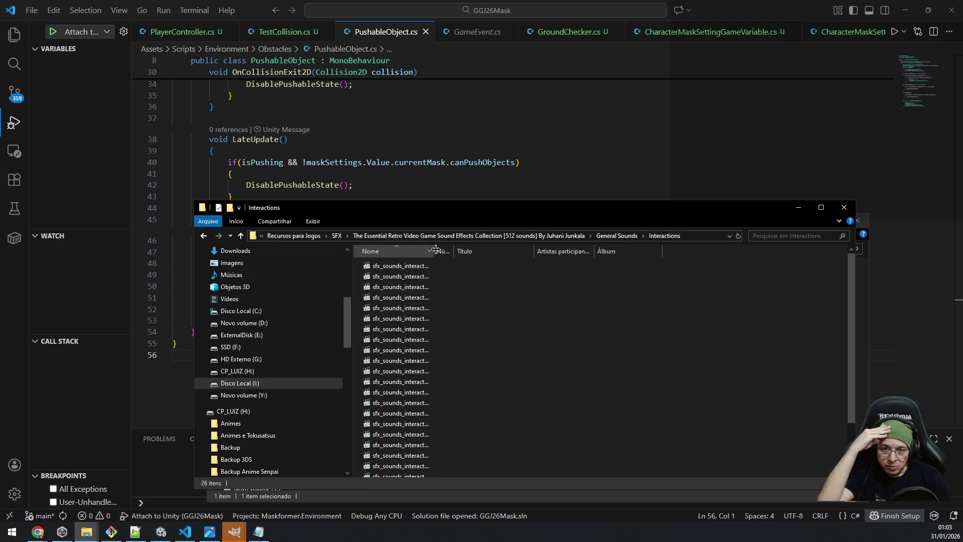
Fit the name column, start playing sfx_sounds_interaction1 and skip through the first interaction clips.
double_click(436, 250)
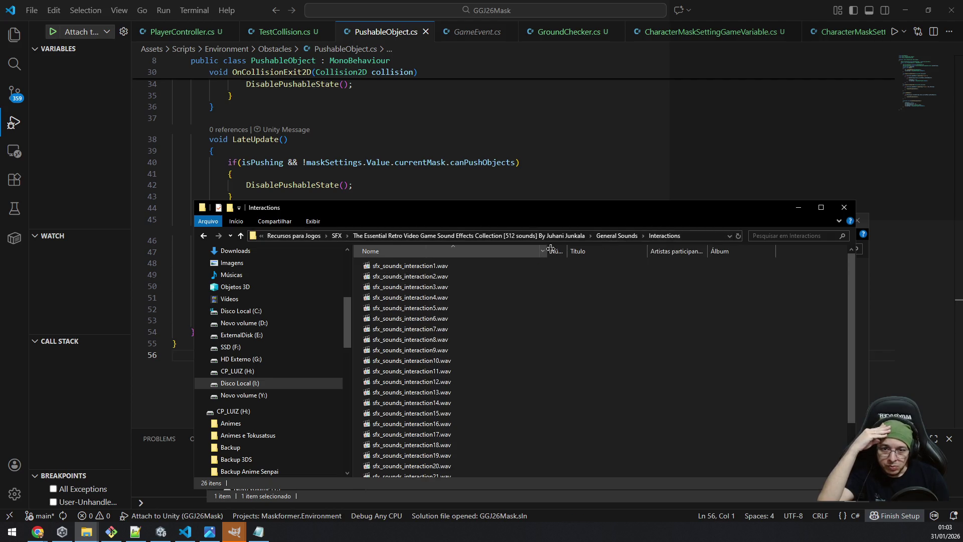
left_click(428, 264)
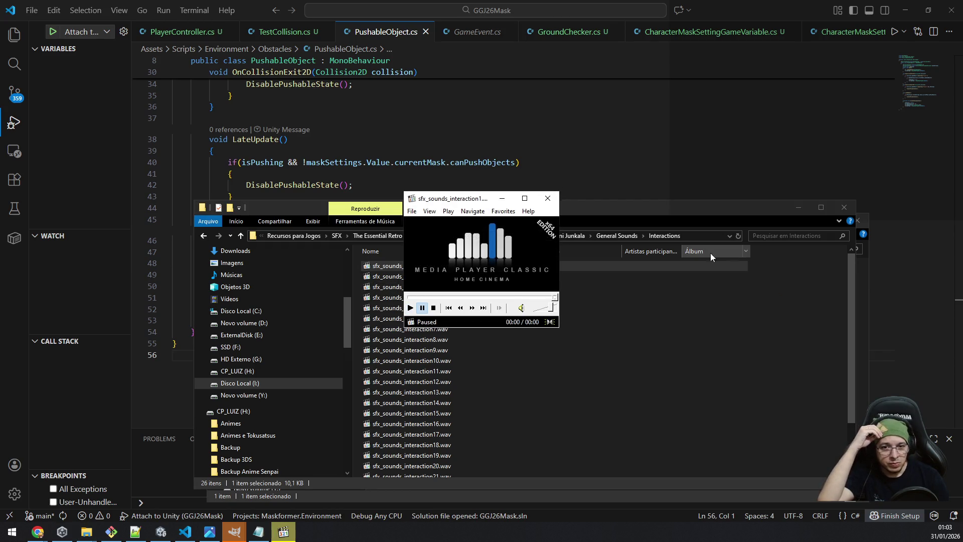
left_click(483, 308)
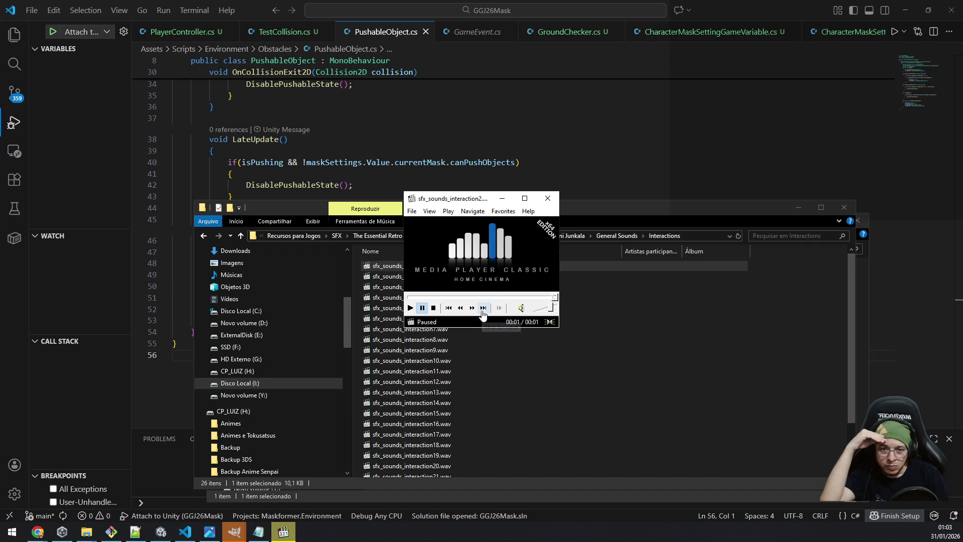
left_click(483, 308)
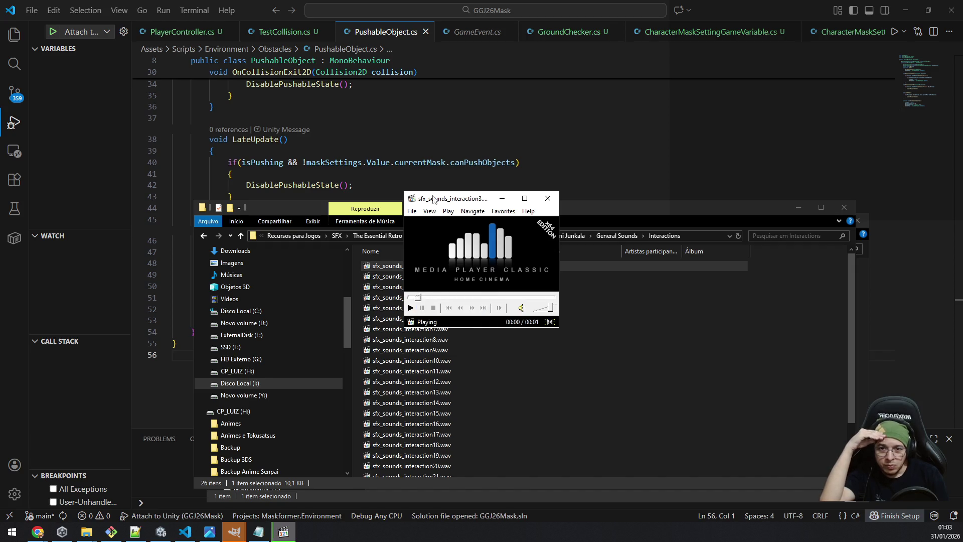
left_click(411, 211)
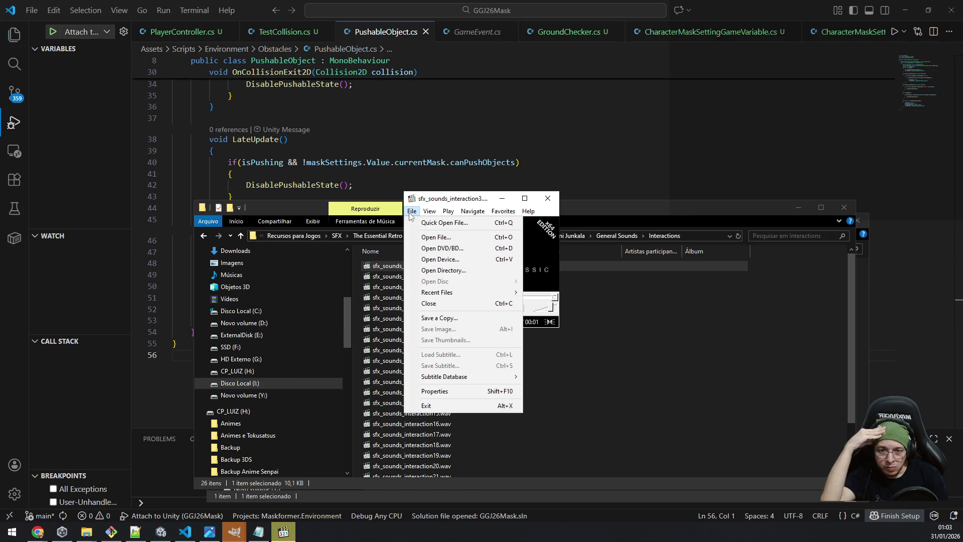
mouse_move(453, 215)
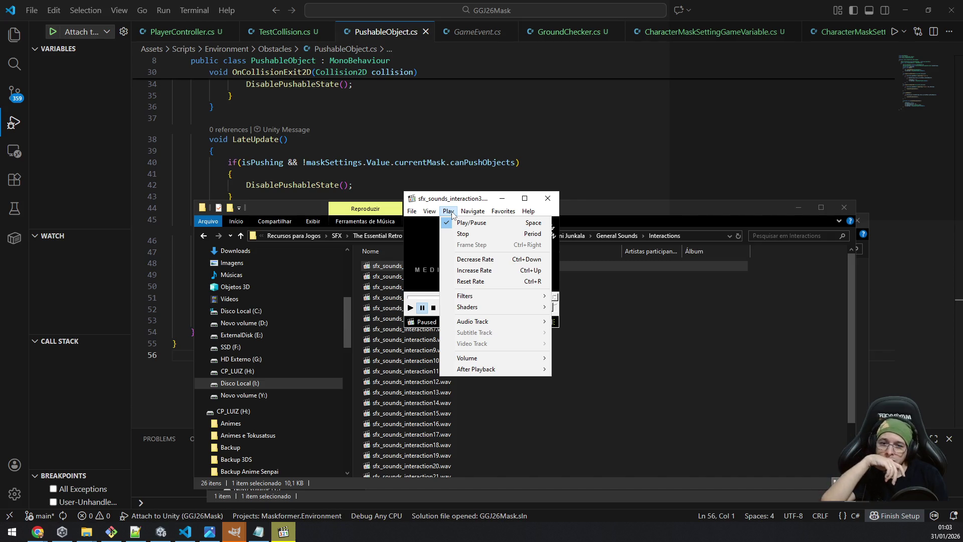
mouse_move(488, 325)
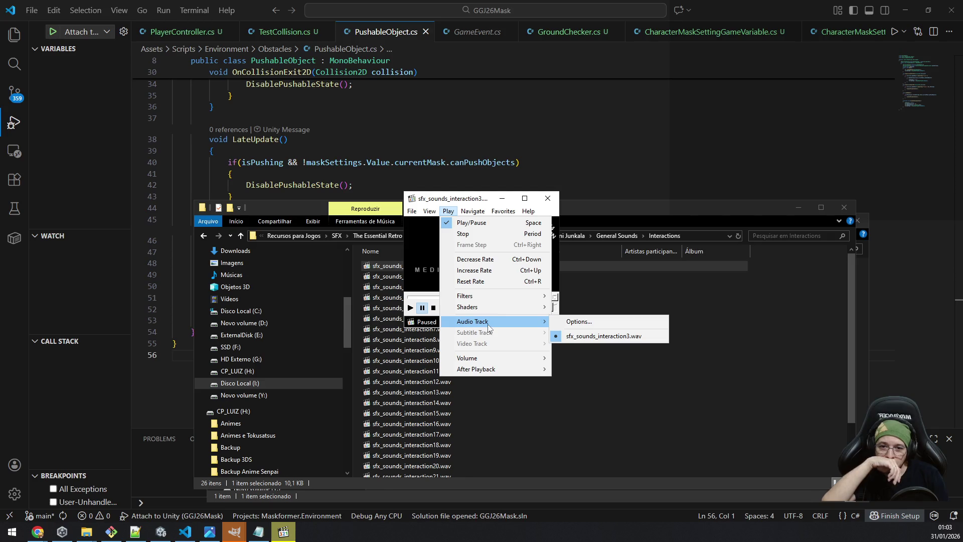
left_click(474, 214)
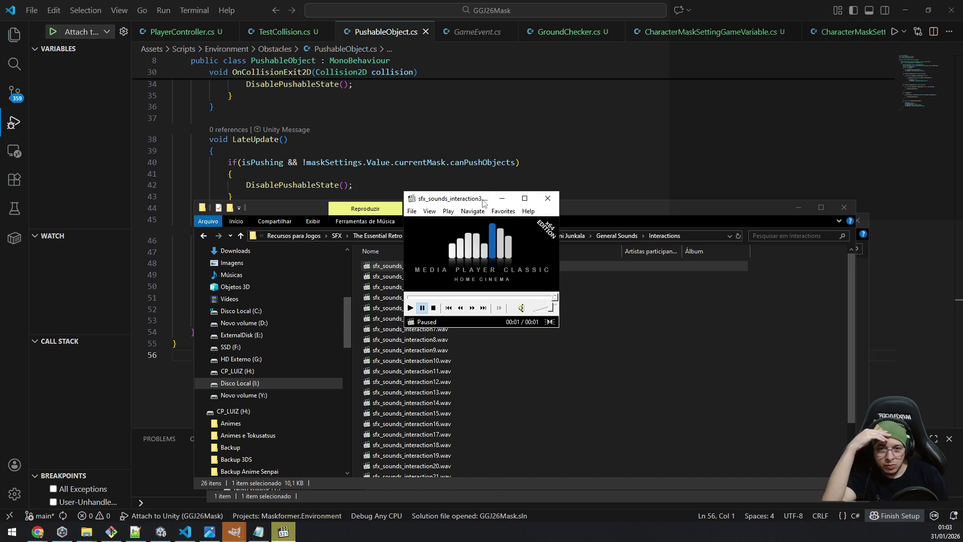
Advance through six more interaction sounds, then go back and replay the previous one.
key("Page_Down")
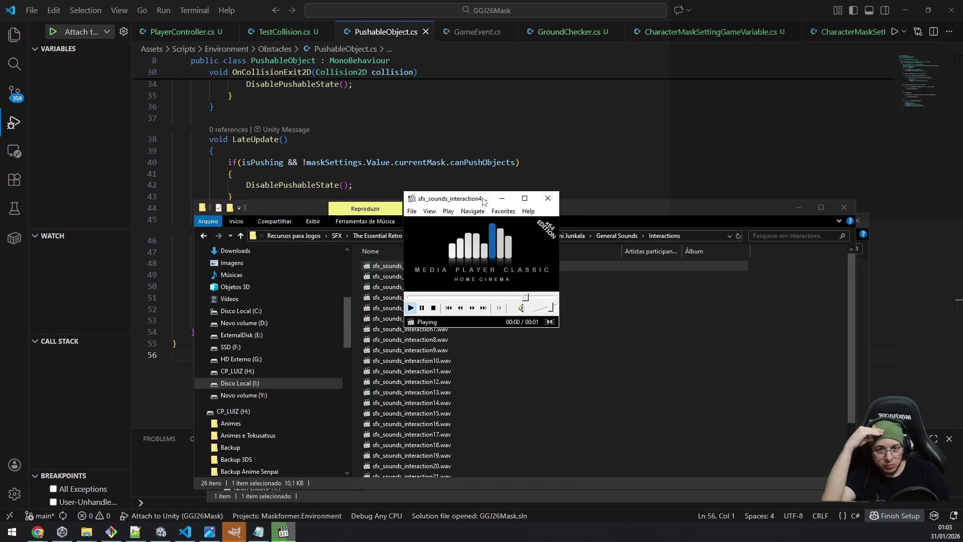
key("Page_Down")
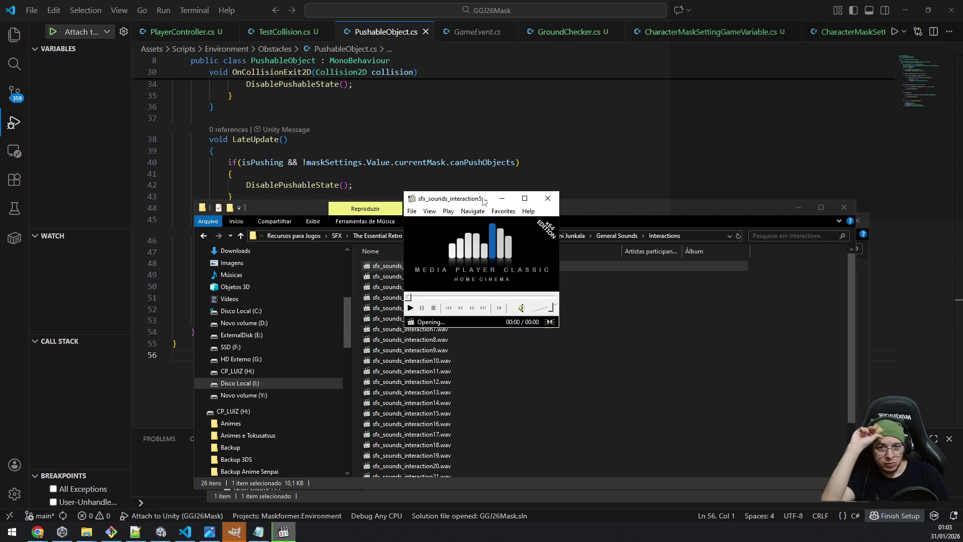
key("Page_Down")
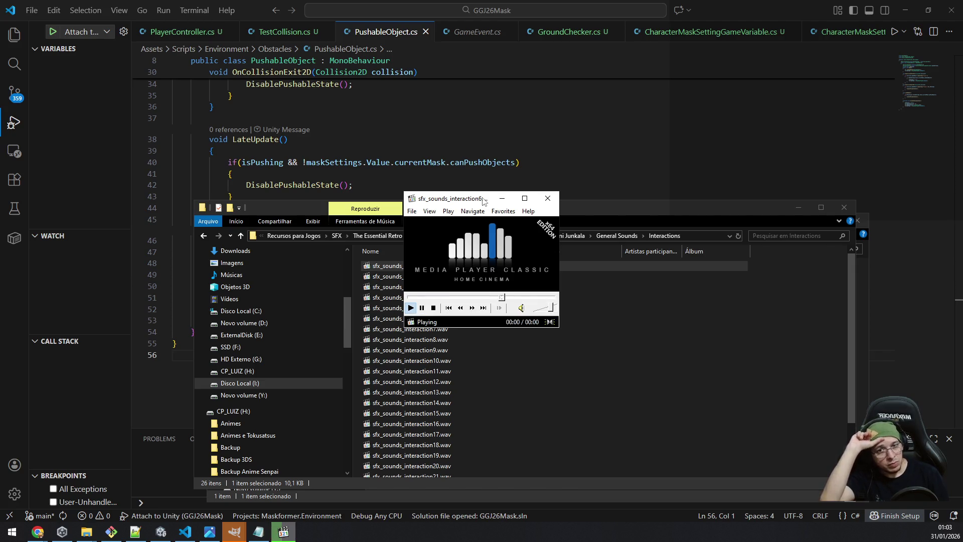
key("Page_Down")
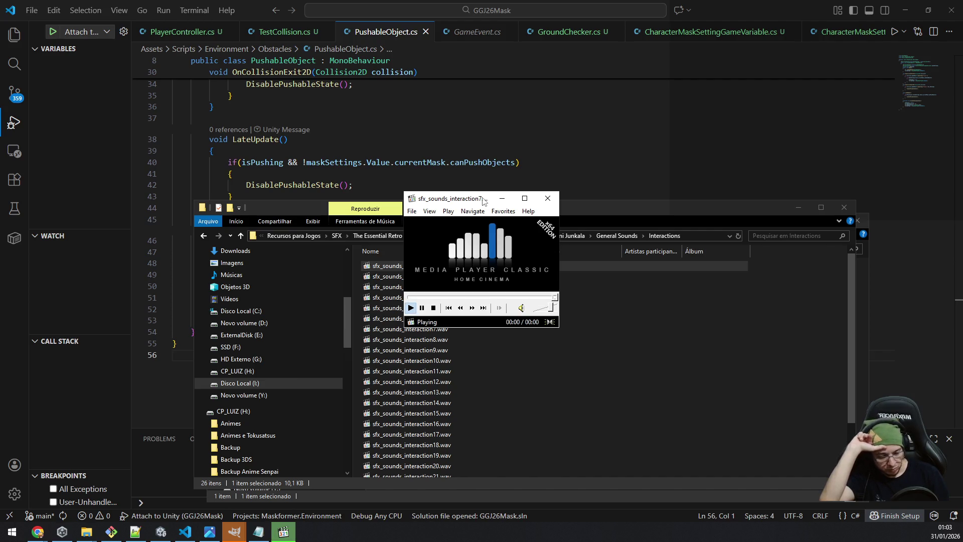
key("Page_Down")
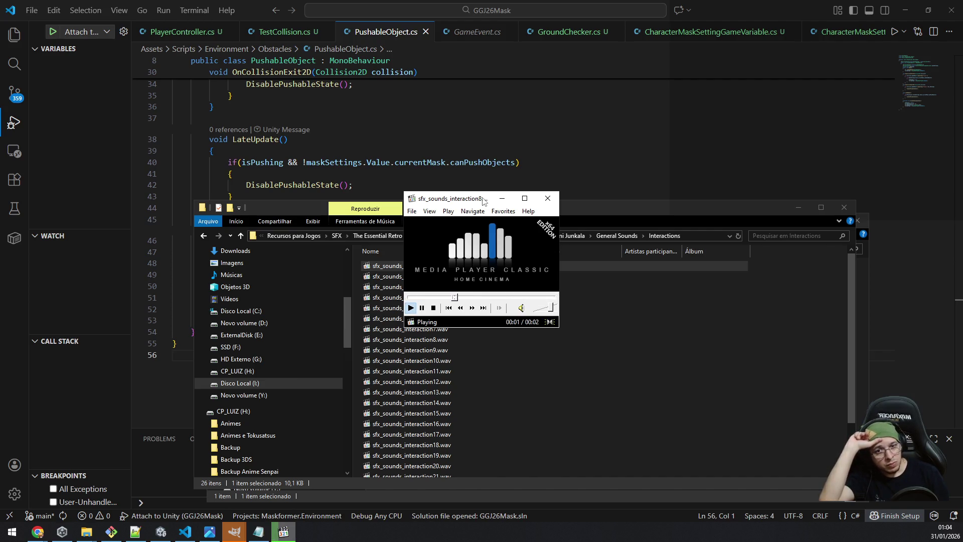
key("Page_Down")
key("Page_Up")
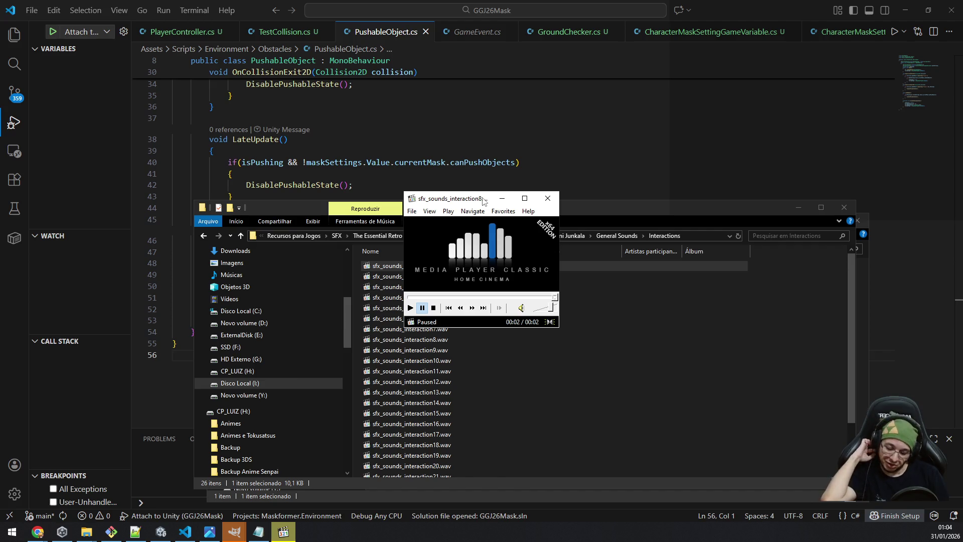
key("space")
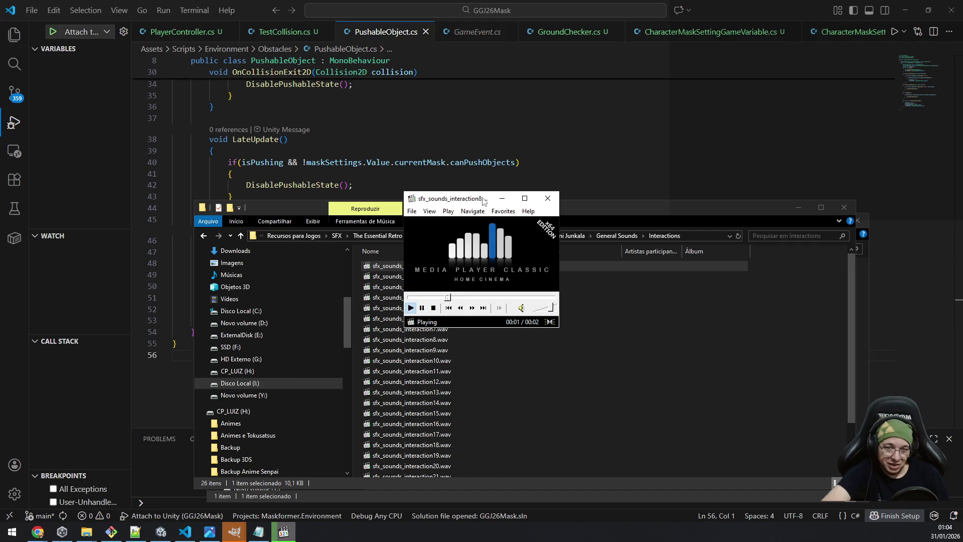
Continue through the interaction clips up to sfx_sounds_interaction25, play it, then close the player.
key("Page_Down")
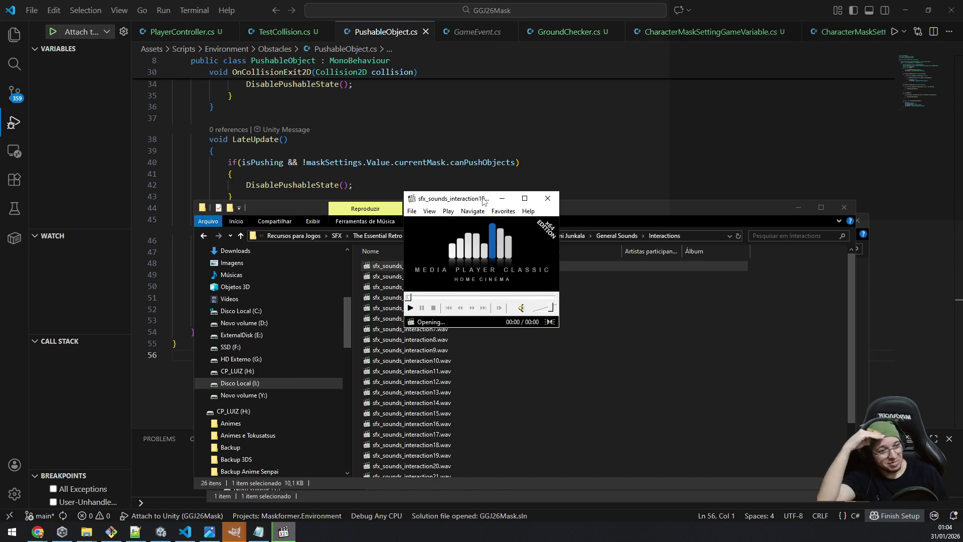
key("Page_Down")
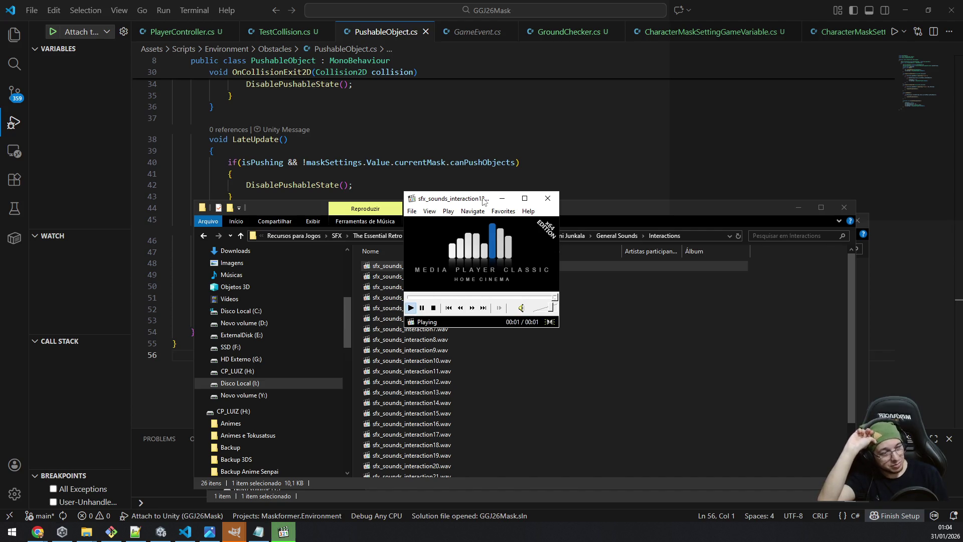
key("Page_Down")
key("Page_Down")
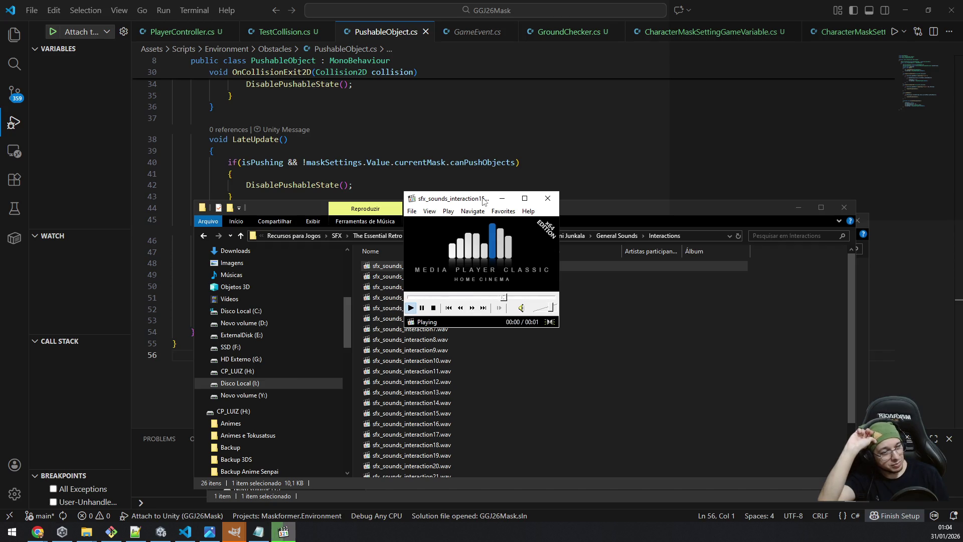
key("Page_Down")
key("Page_Down")
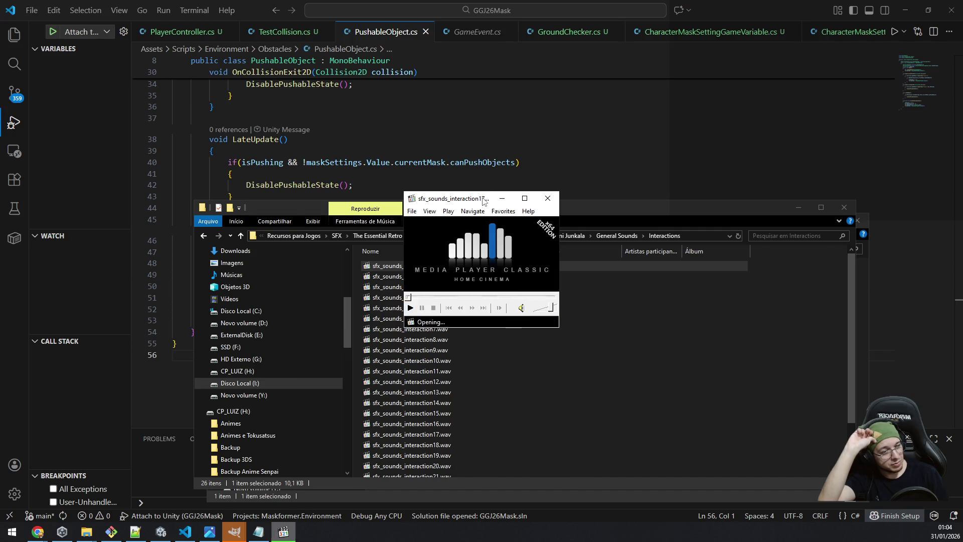
key("Page_Down")
key("Page_Down")
key("Page_Down")
key("Page_Down")
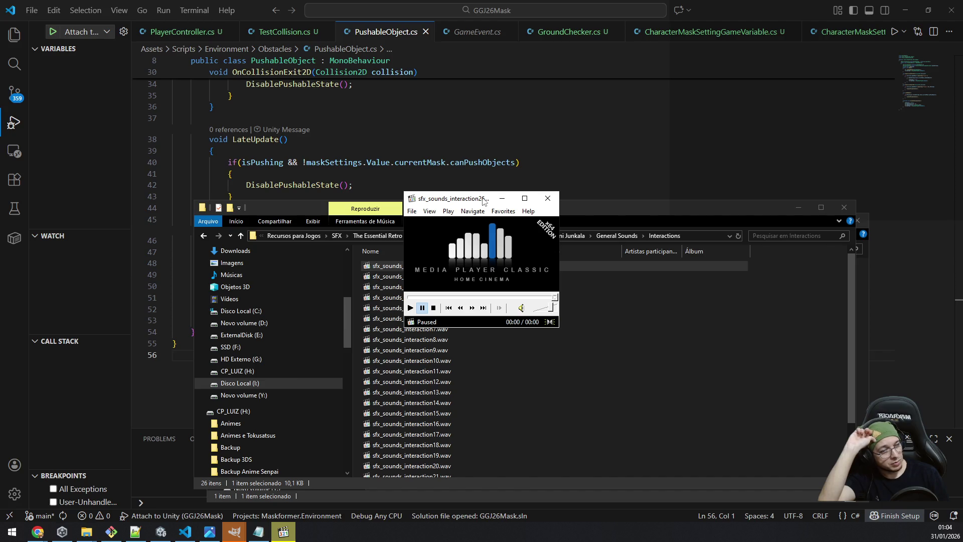
key("space")
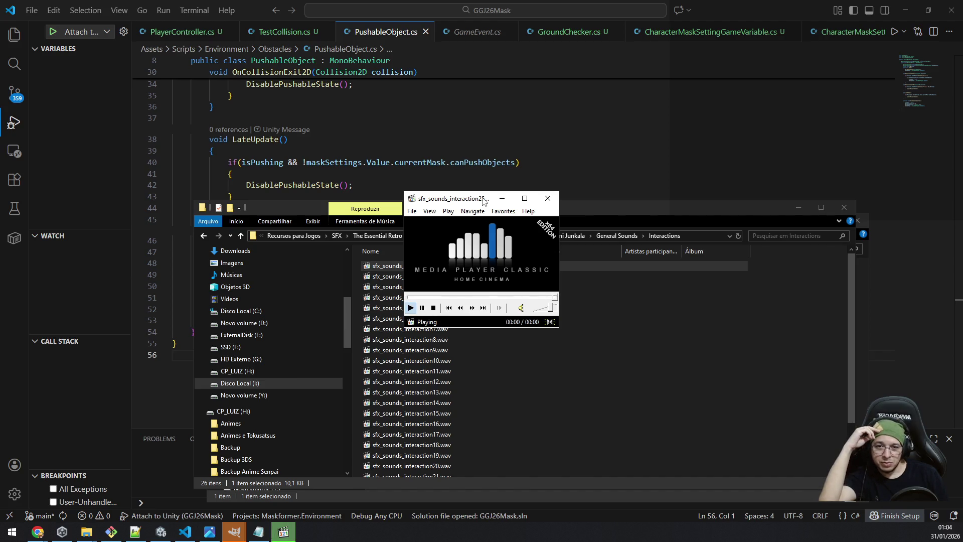
left_click(548, 198)
Audition the Neutral Sounds clips through sfx_sound_neutral11, then close MPC-HC and return to the collection folder.
left_click(612, 239)
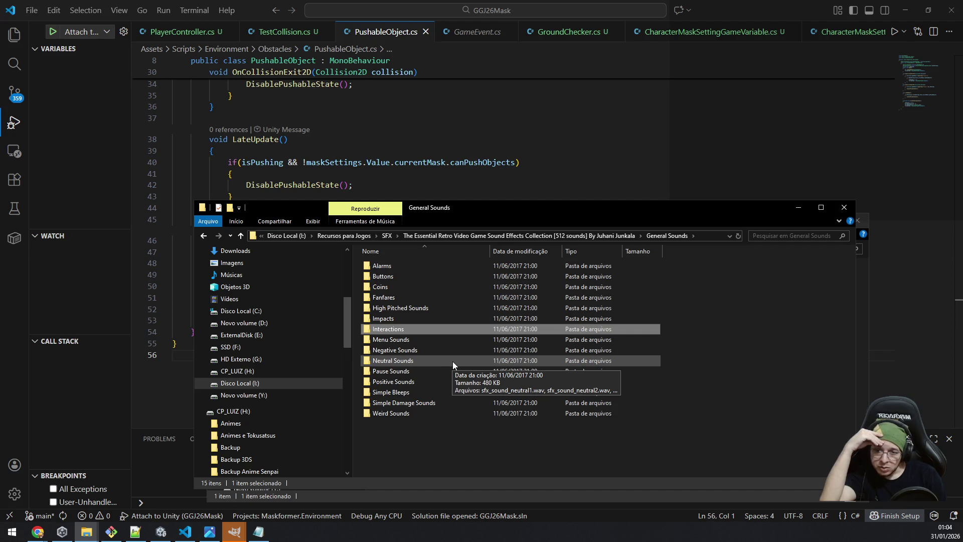
double_click(453, 361)
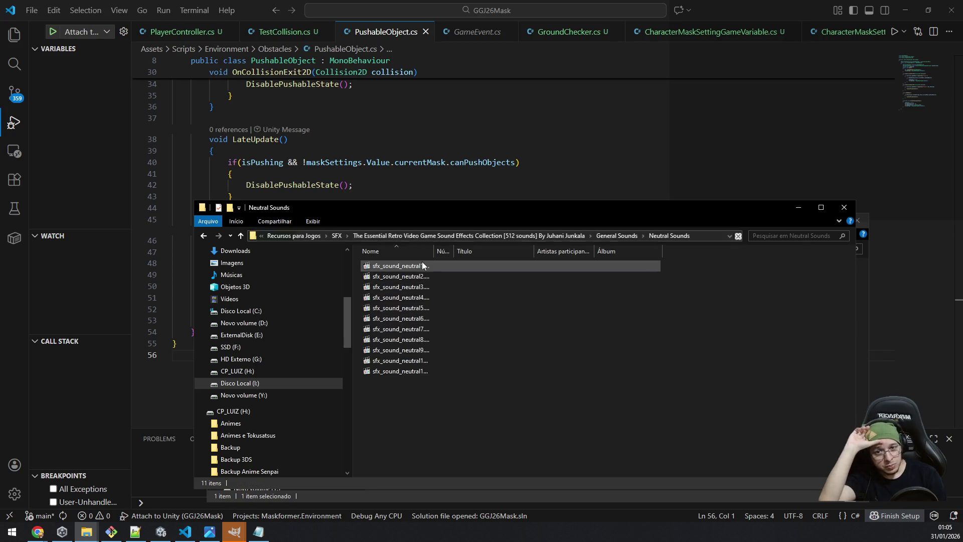
left_click(415, 266)
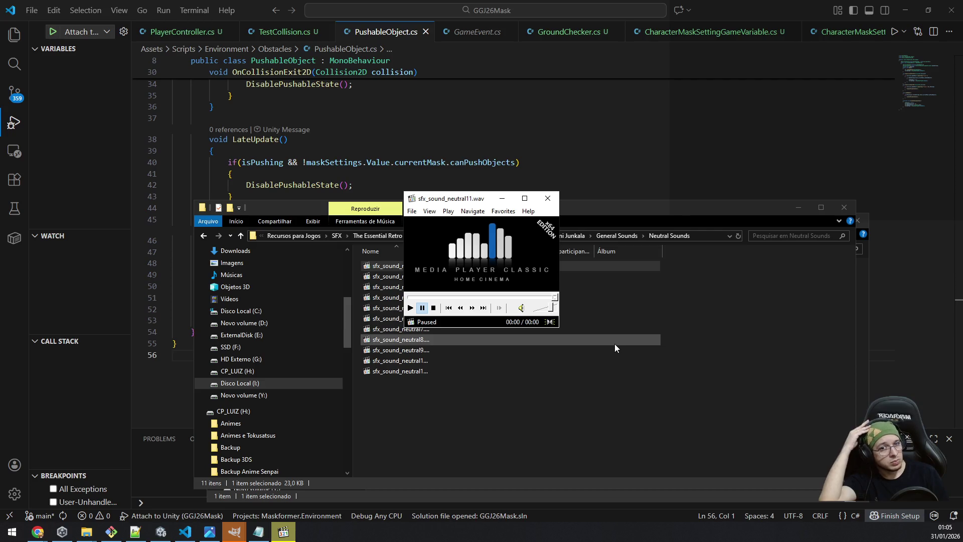
left_click(548, 198)
left_click(555, 236)
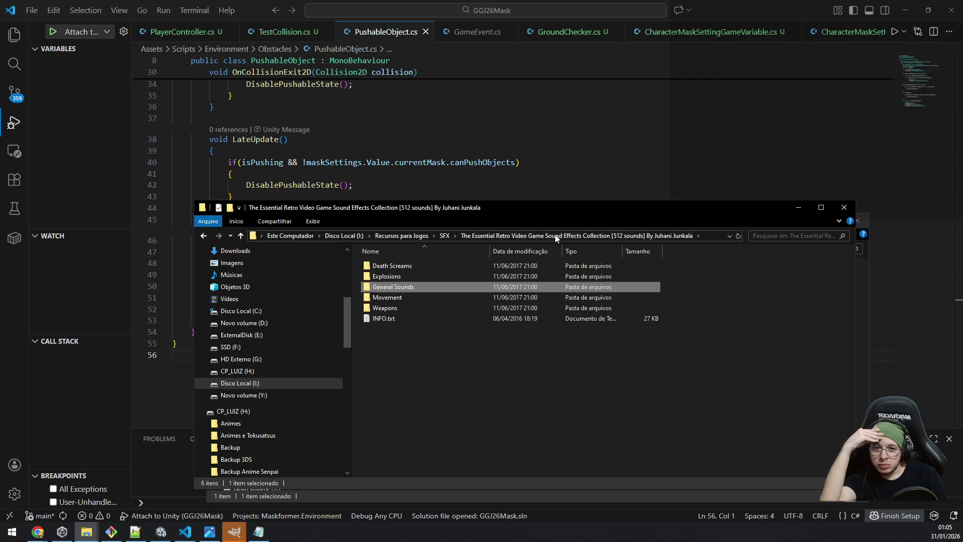
Open Movement > Footsteps and play a footstep sound effect.
double_click(447, 302)
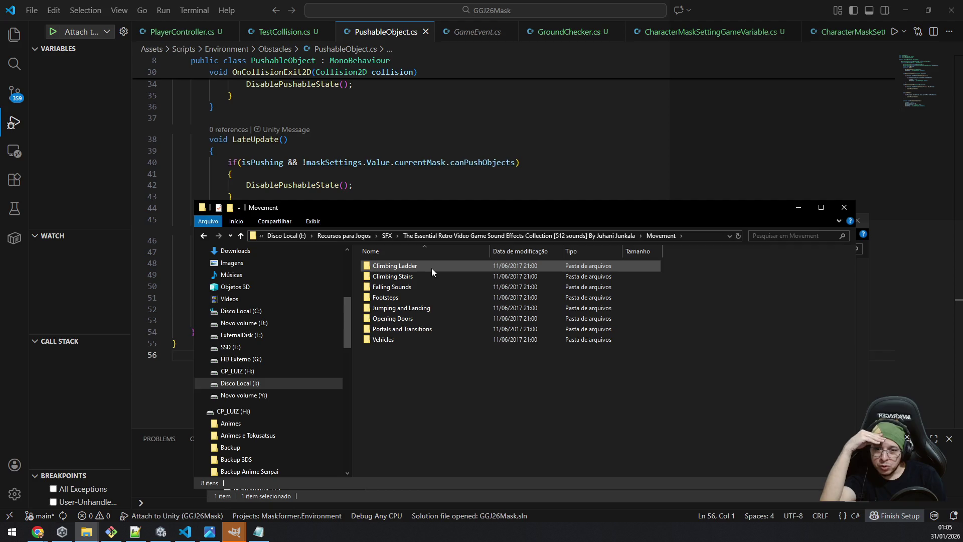
type("foot")
key("Return")
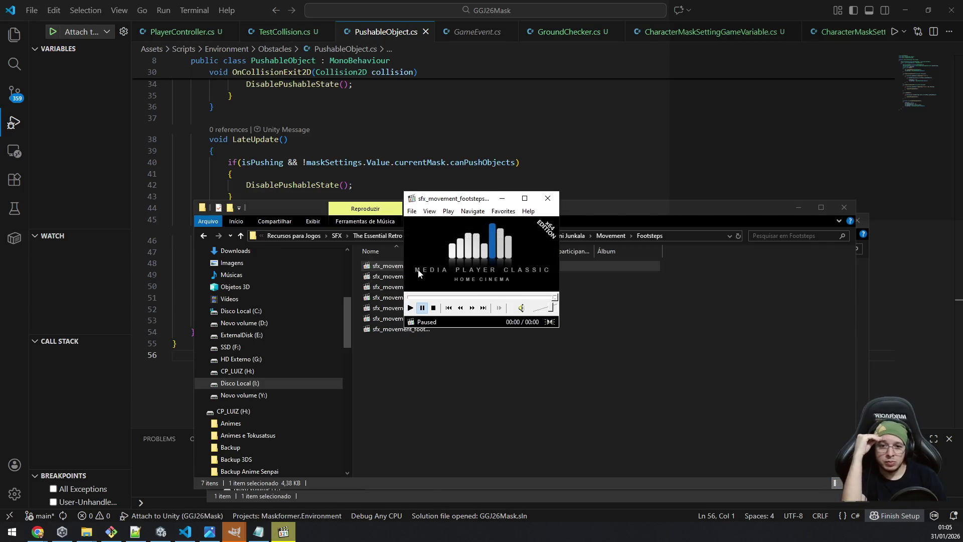
left_click(410, 308)
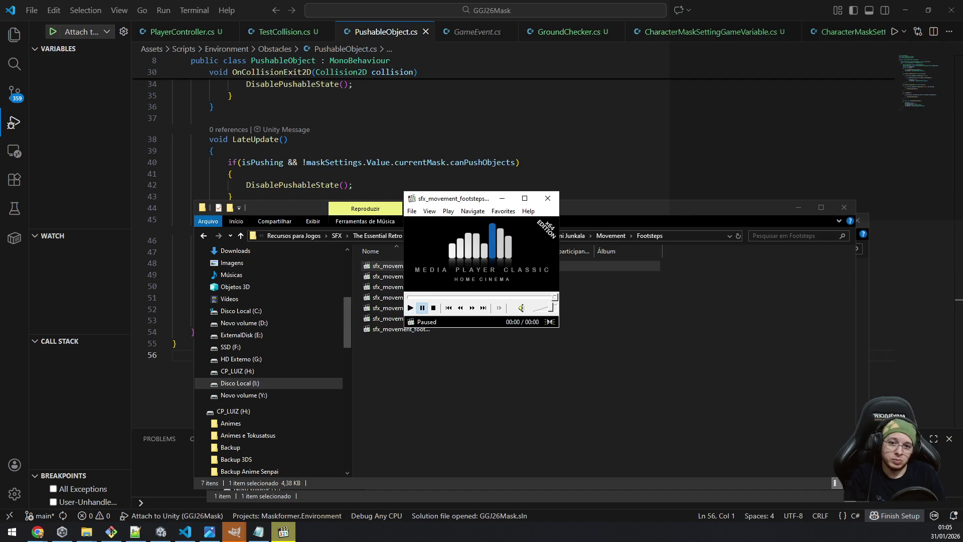
key("space")
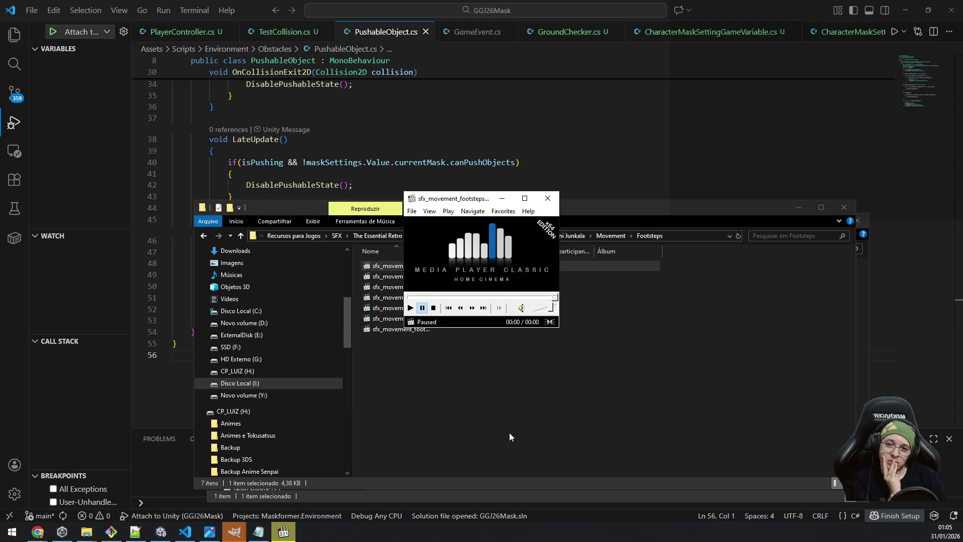
Audition the Jumping and Landing clips through sfx_movement_jump20, close the player and return to the collection.
left_click(423, 406)
key("BackSpace")
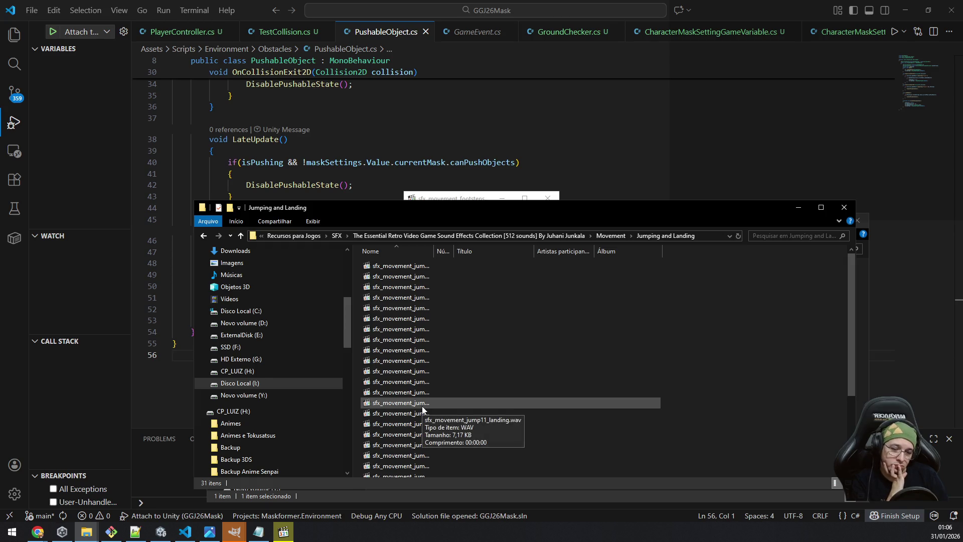
key("space")
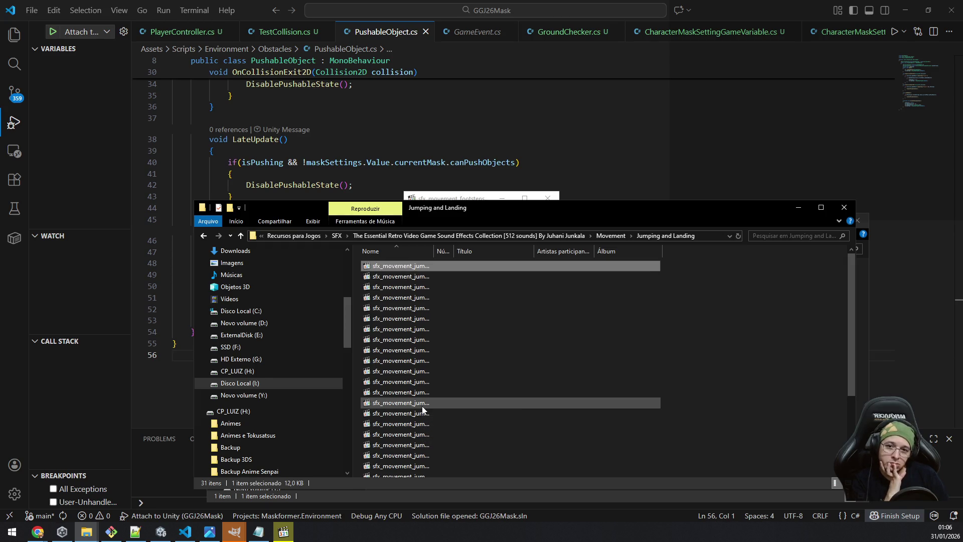
key("Return")
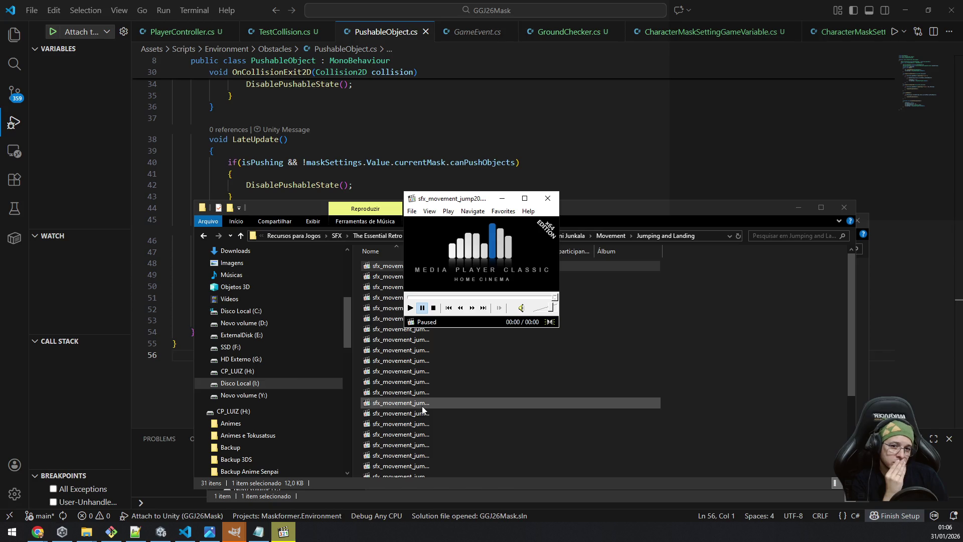
left_click(546, 203)
left_click(441, 237)
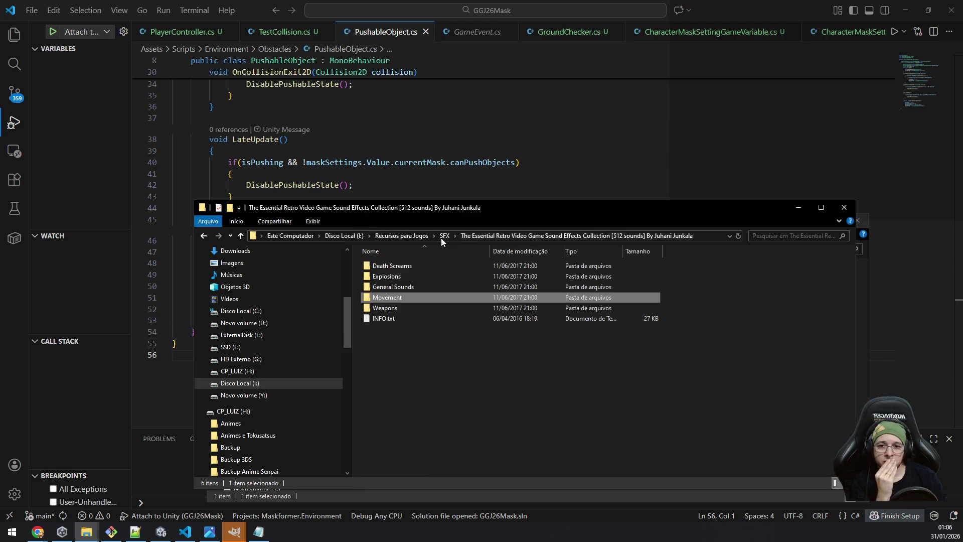
Read the README promo-code note in SFX > Soundly > Windows, close Notepad and return to SFX.
left_click(439, 237)
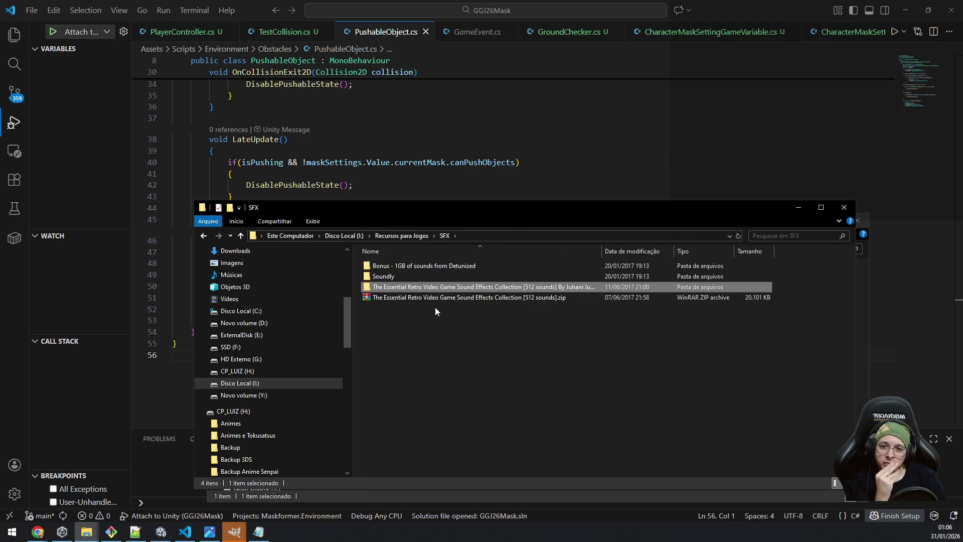
double_click(426, 276)
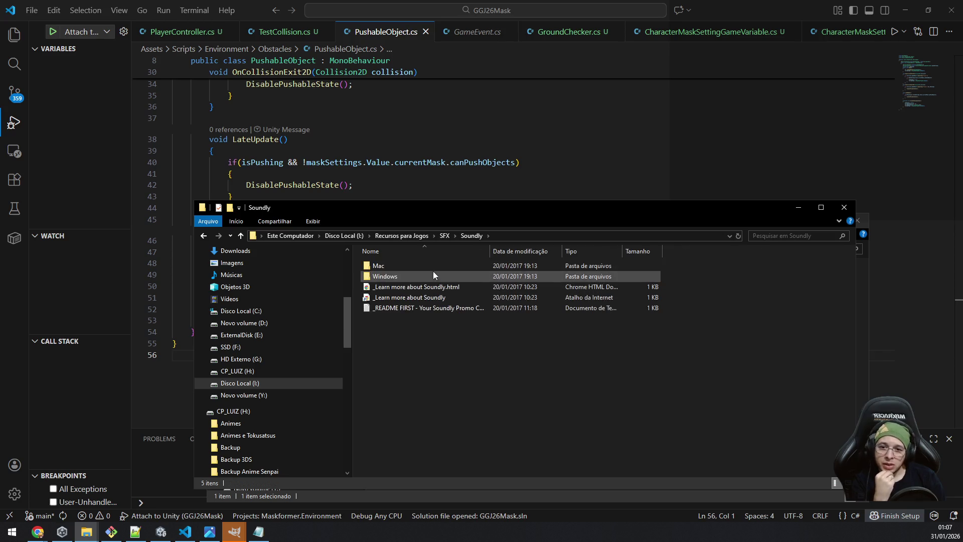
double_click(393, 277)
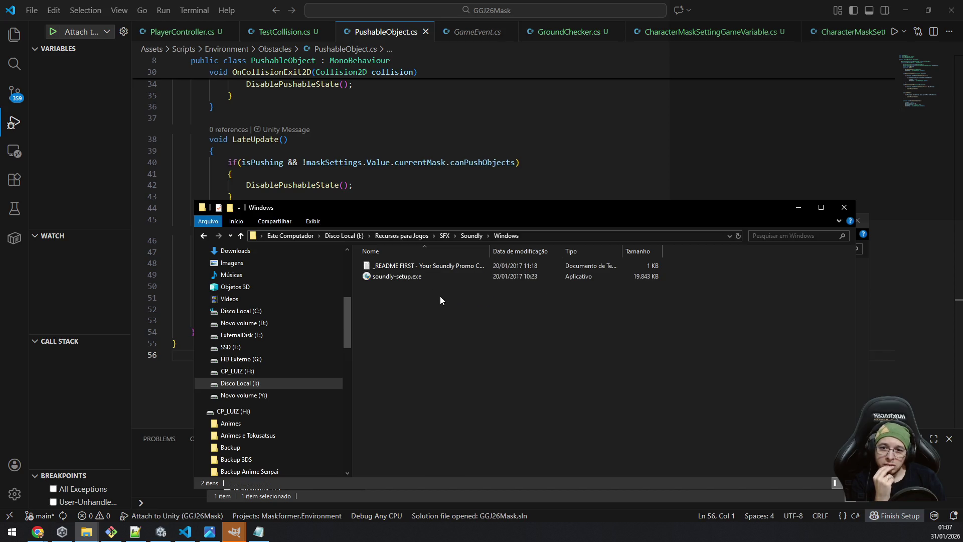
double_click(435, 269)
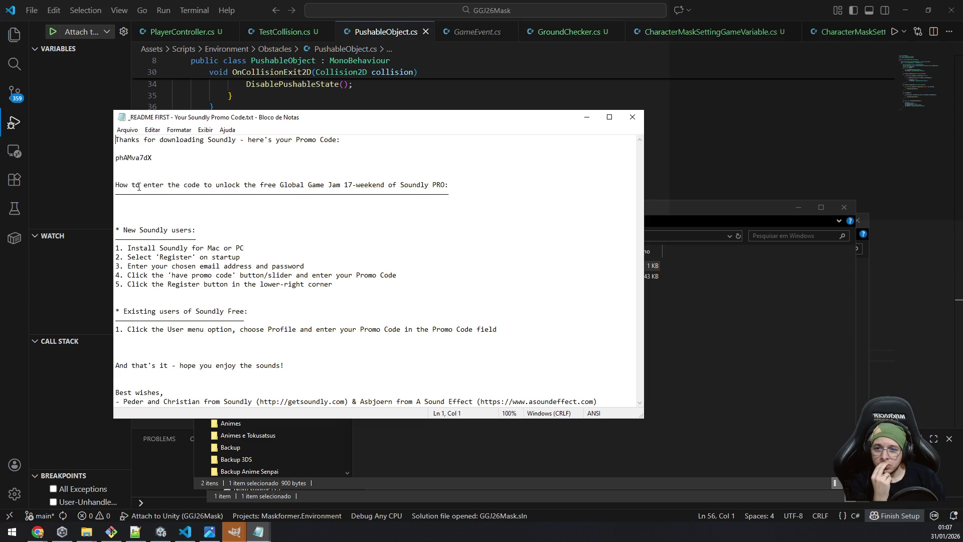
left_click_drag(126, 184, 462, 185)
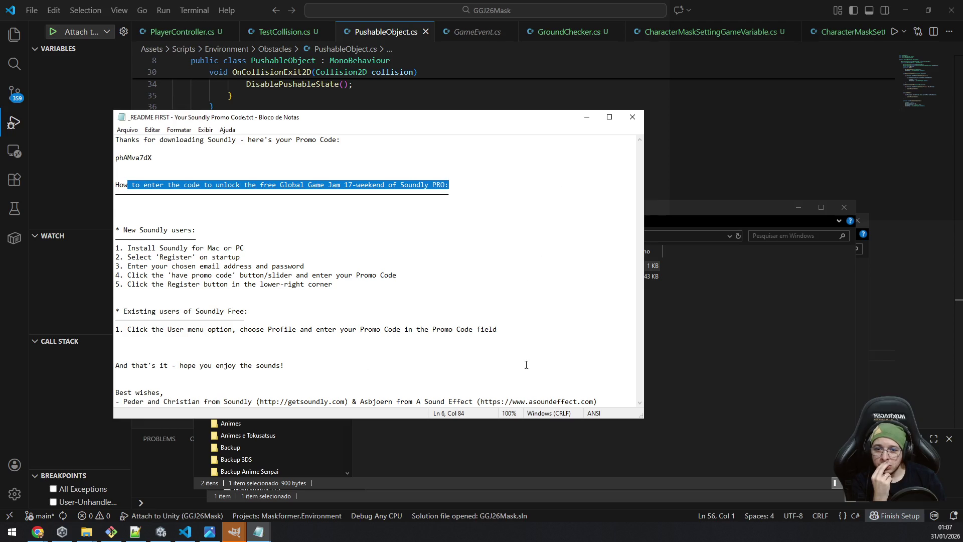
left_click(632, 117)
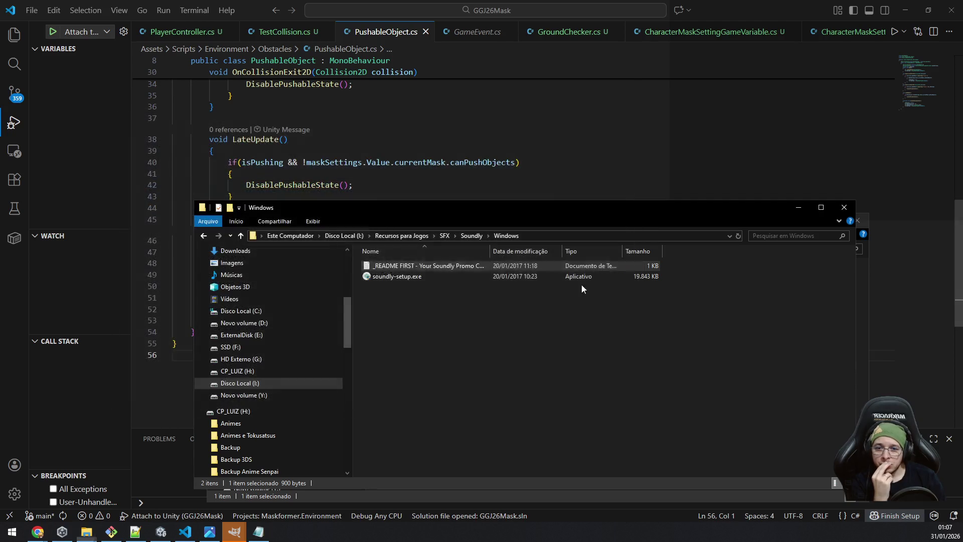
left_click(444, 236)
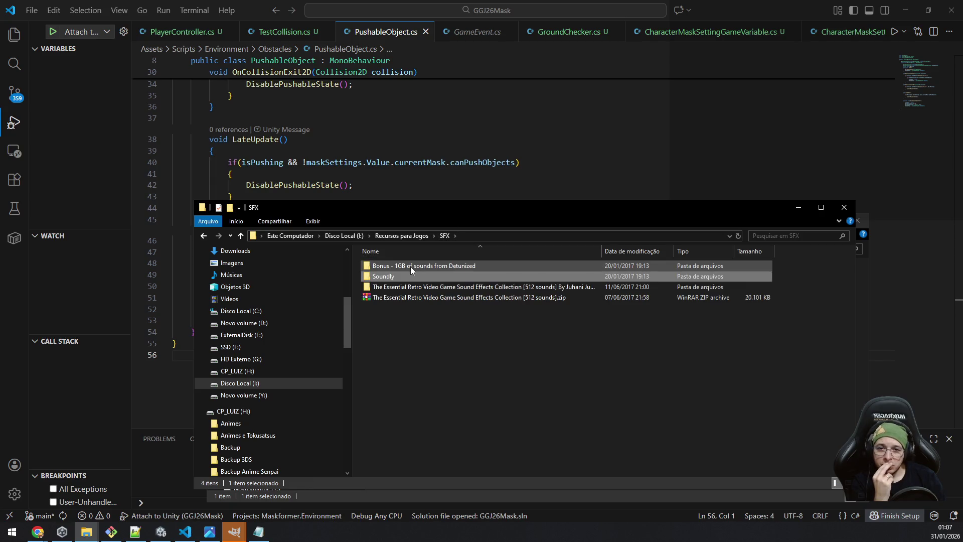
Play 2MenBob_Spot_03_02.wav from Detunized's Bobsleigh and Skeleton folder, then go back to the Bonus folder.
left_click(411, 267)
double_click(410, 266)
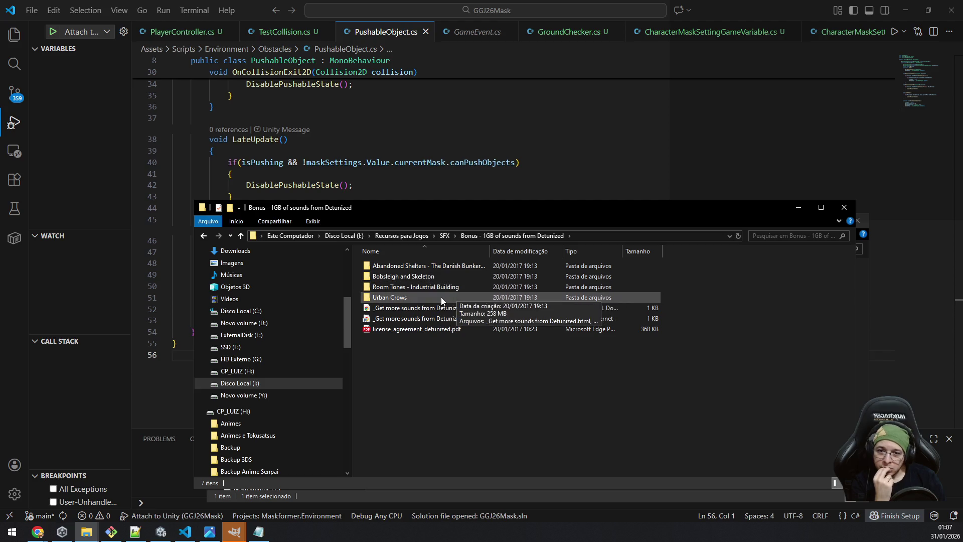
double_click(456, 278)
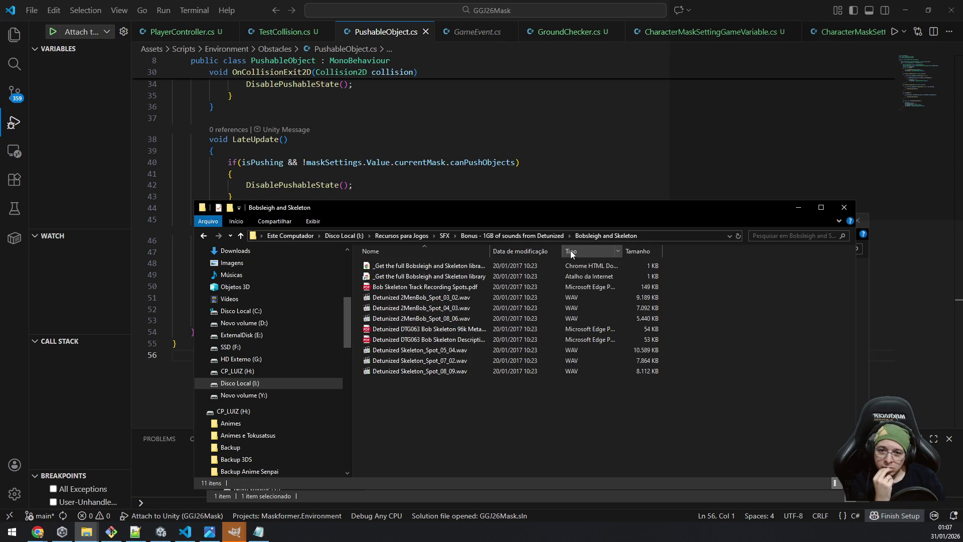
double_click(455, 300)
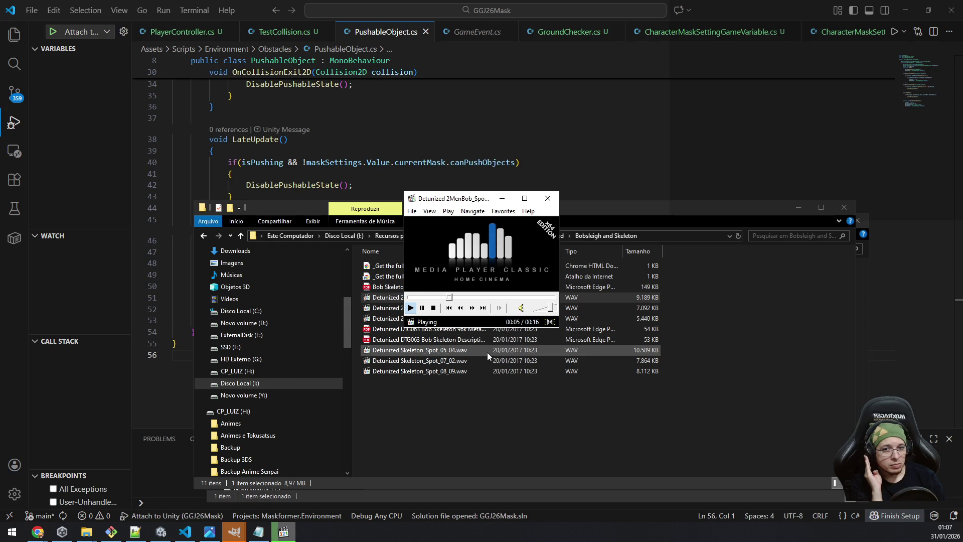
left_click(438, 411)
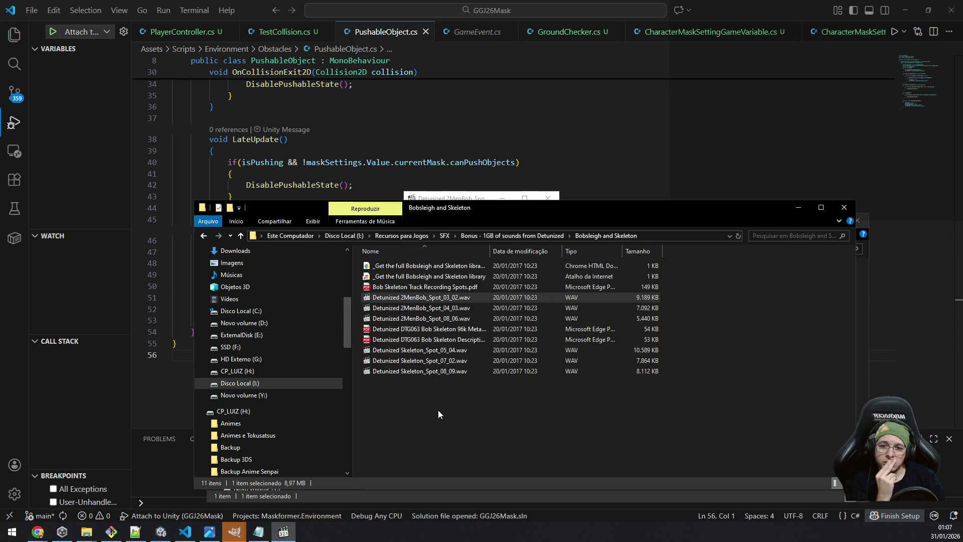
left_click(437, 411)
left_click(477, 237)
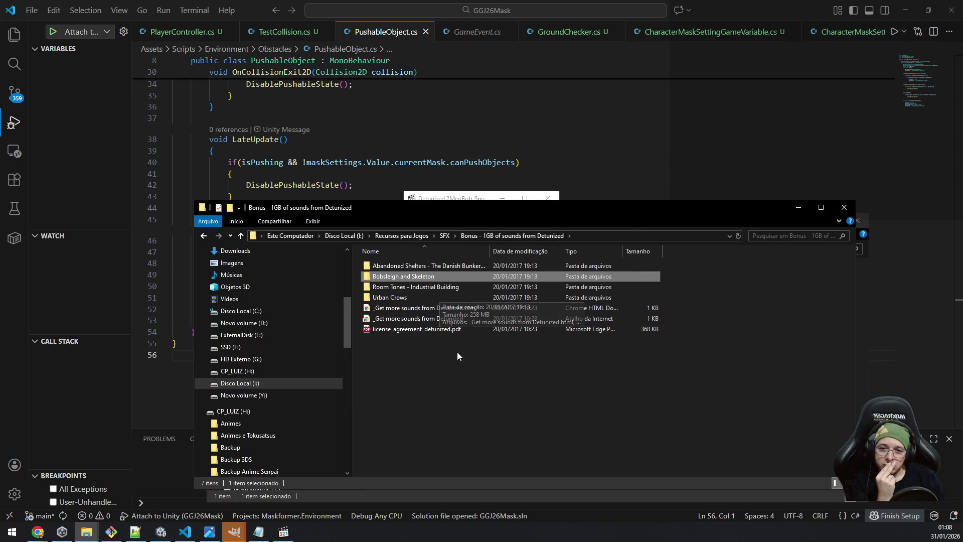
left_click(453, 400)
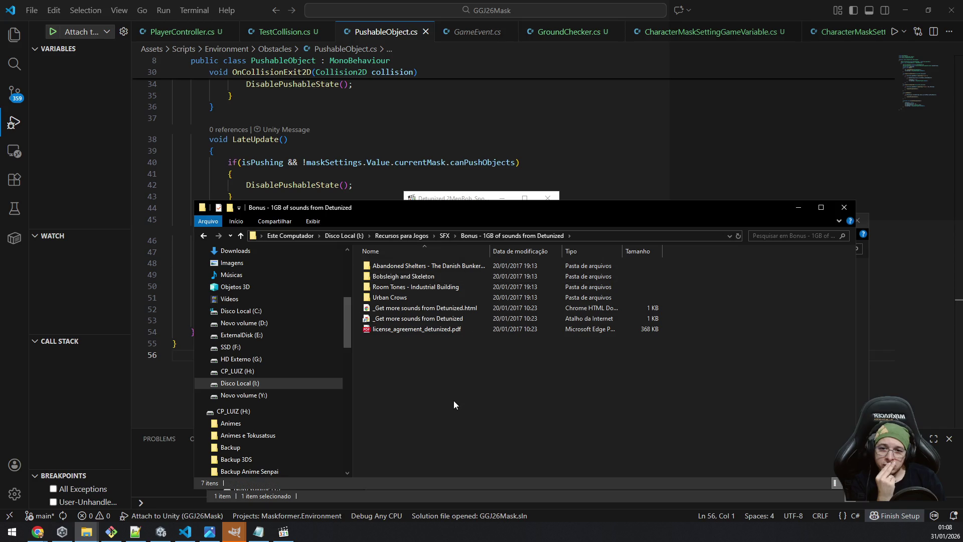
From Recursos para Jogos, peek into Unity Packages' network folder and Humble Bundle, then return.
left_click(446, 236)
left_click(412, 237)
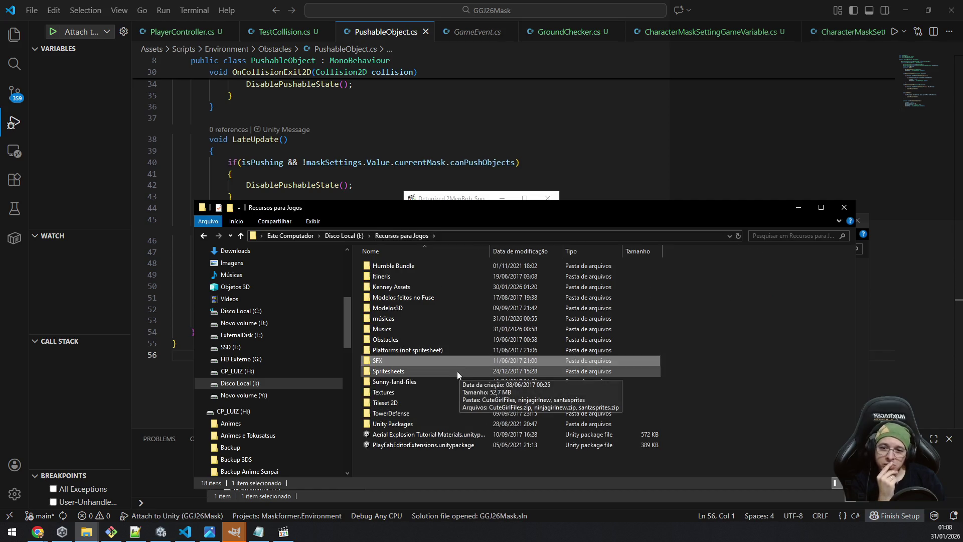
left_click(456, 381)
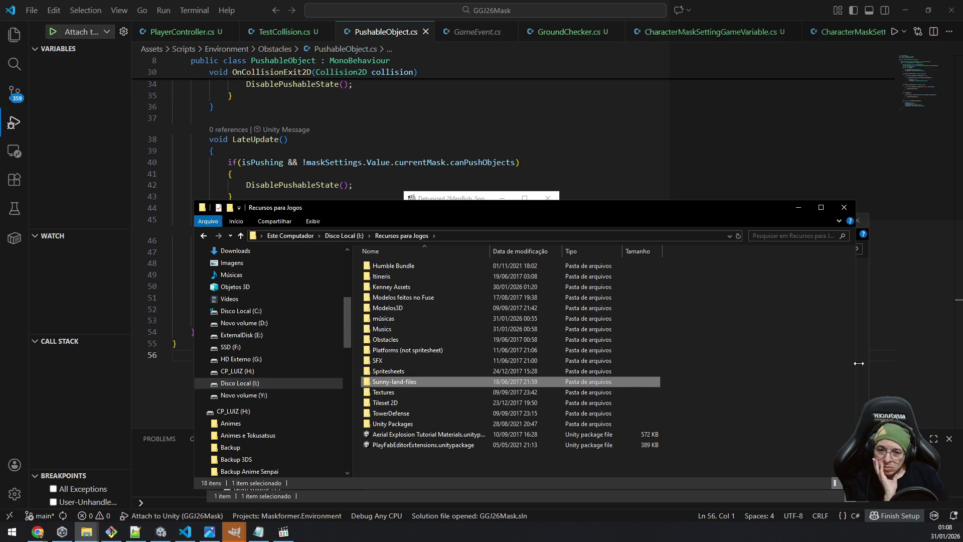
key("Down")
key("Down")
key("Down")
key("Down")
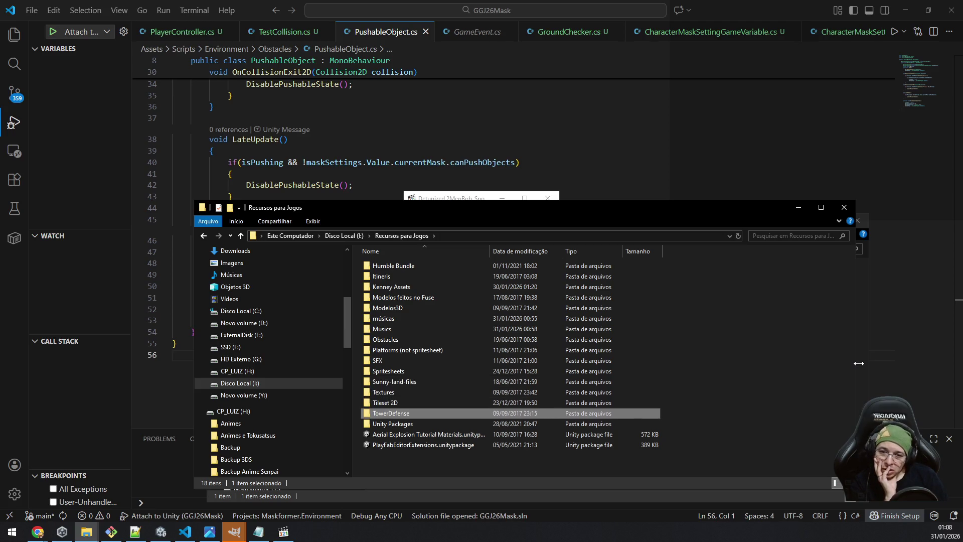
key("Return")
key("Down")
key("Return")
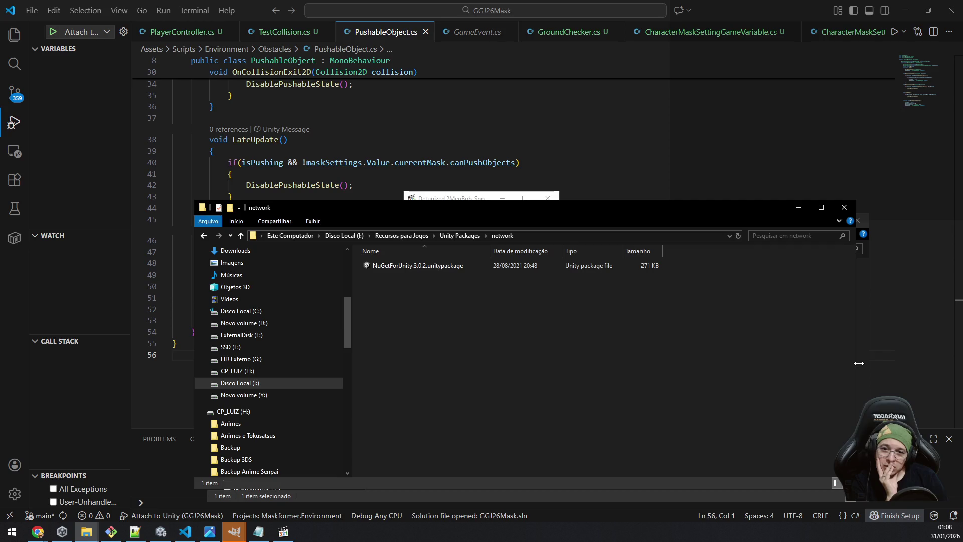
key("BackSpace")
key("BackSpace")
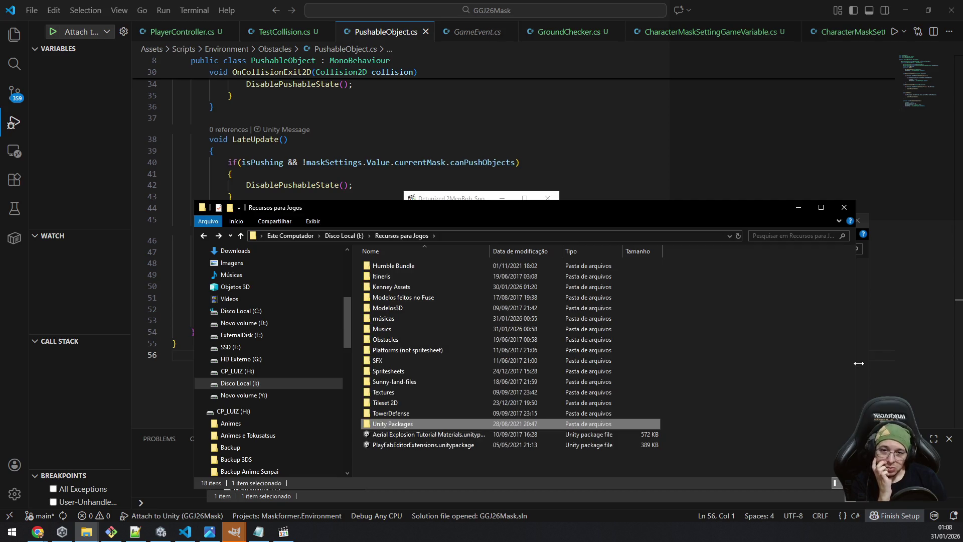
key("Home")
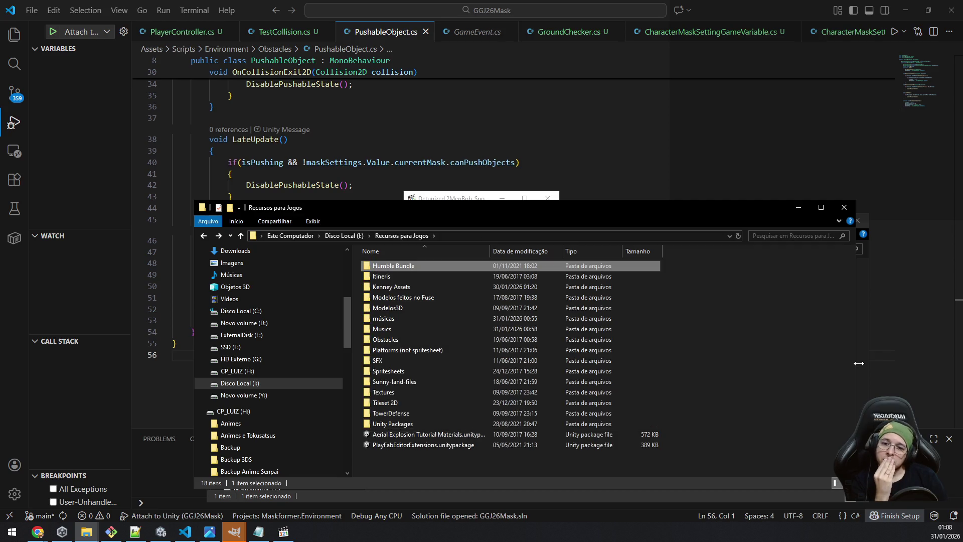
key("Return")
key("BackSpace")
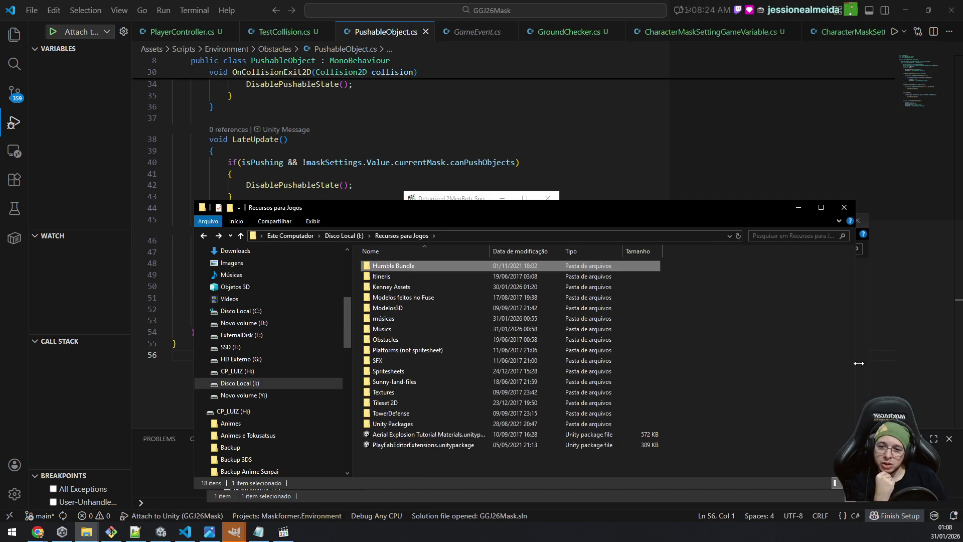
On CP_LUIZ (H:), open Recursos para jogos > Áudio and check Background Musics and Music Effects.
left_click(248, 372)
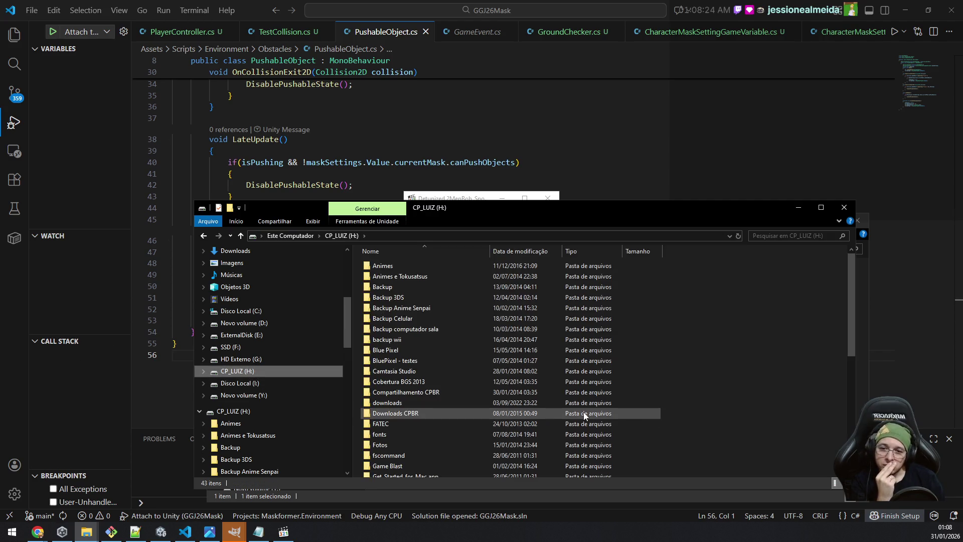
scroll(582, 411, "down", 4)
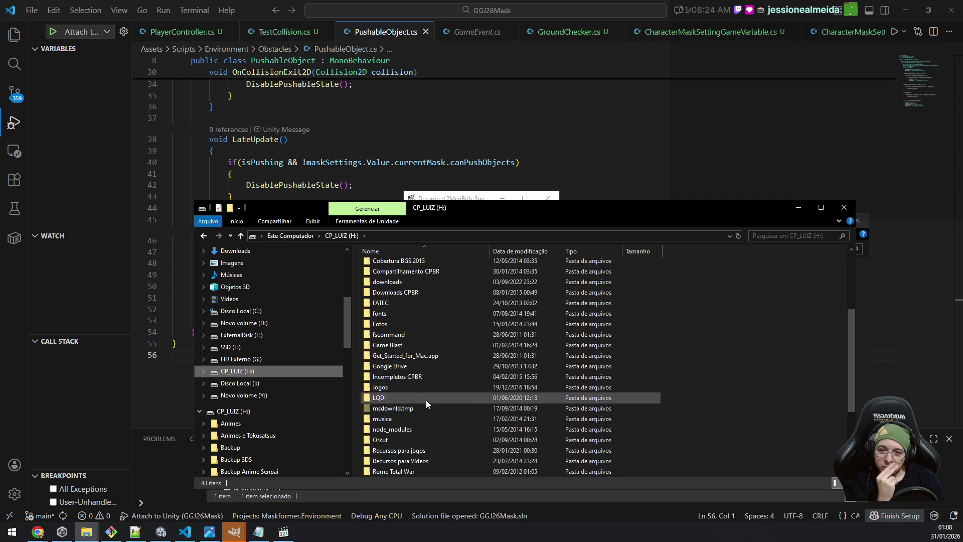
left_click(427, 450)
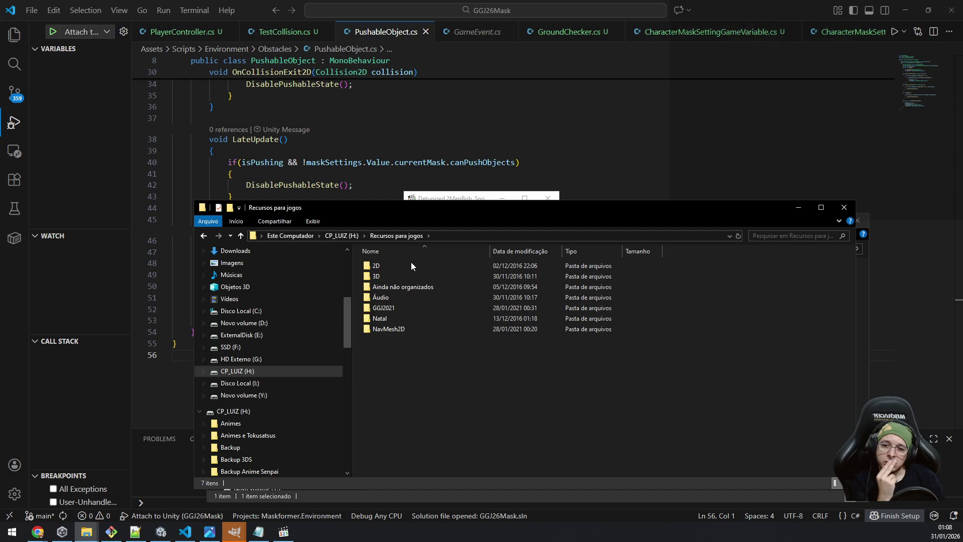
double_click(422, 297)
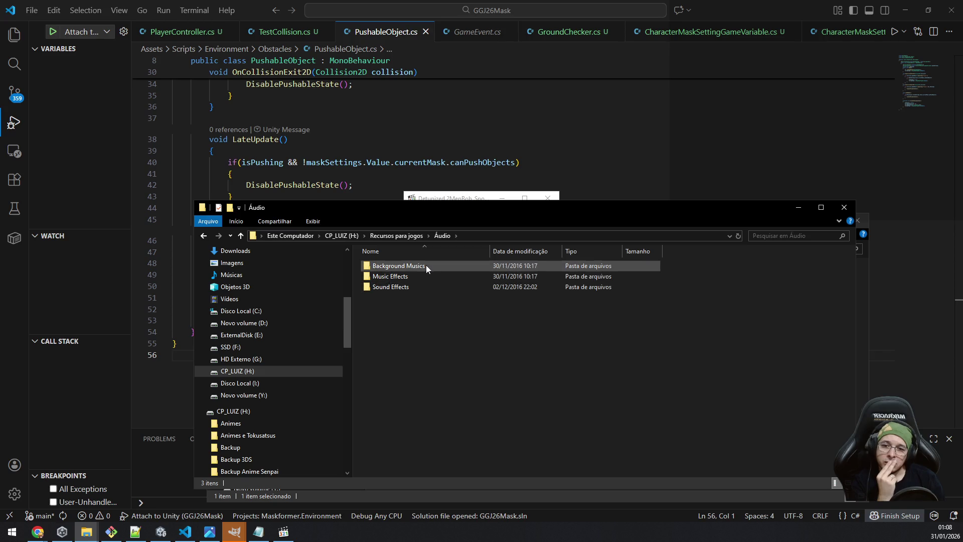
double_click(415, 266)
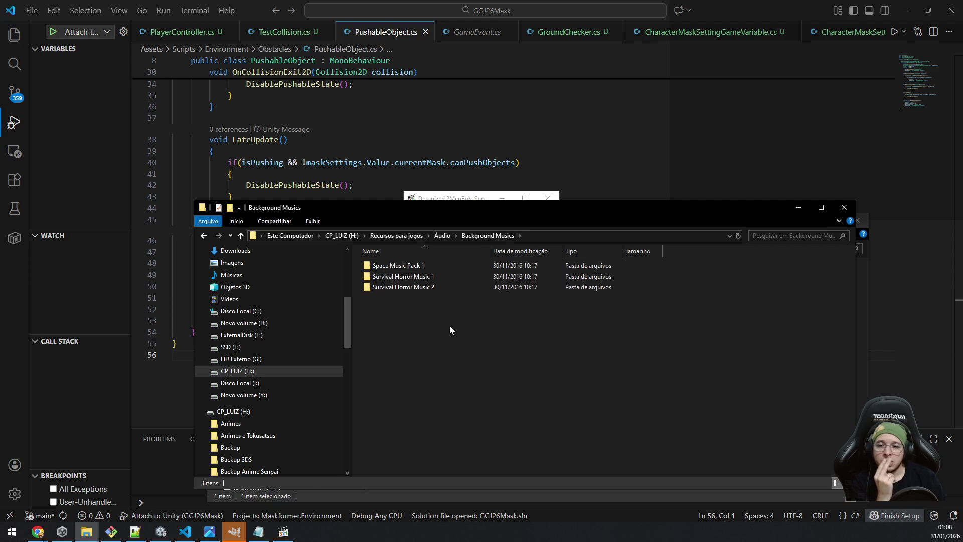
key("Down")
key("Return")
key("BackSpace")
Check the Sound Effects folder's Sirenes and Zumbis, then open Ainda não organizados.
key("Down")
key("Return")
key("Down")
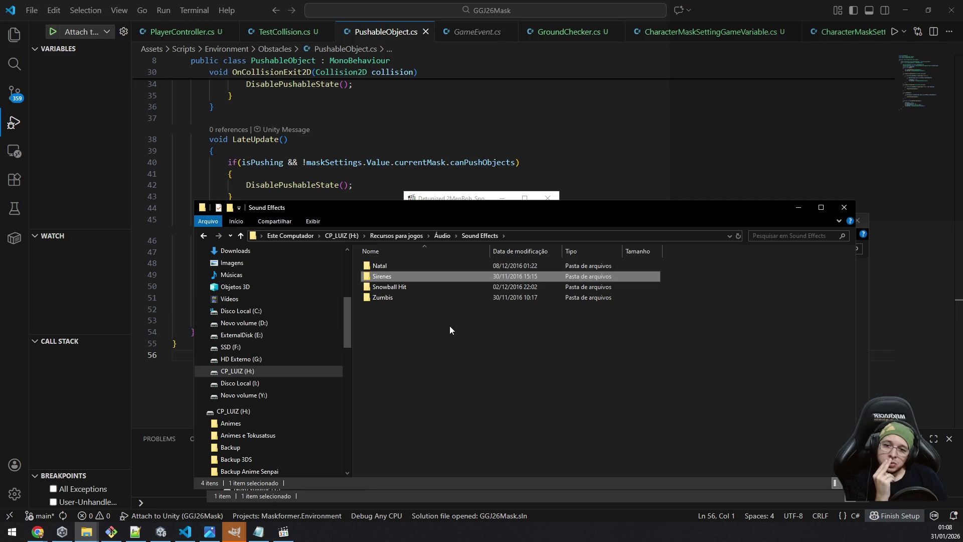
key("Down")
key("Down")
key("BackSpace")
key("BackSpace")
key("Down")
key("Up")
key("Up")
key("Return")
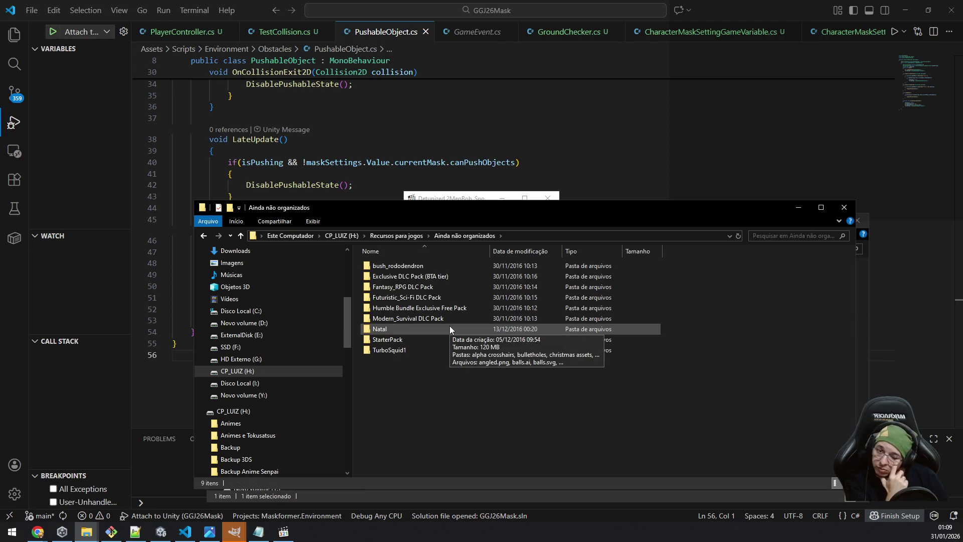
key("Down")
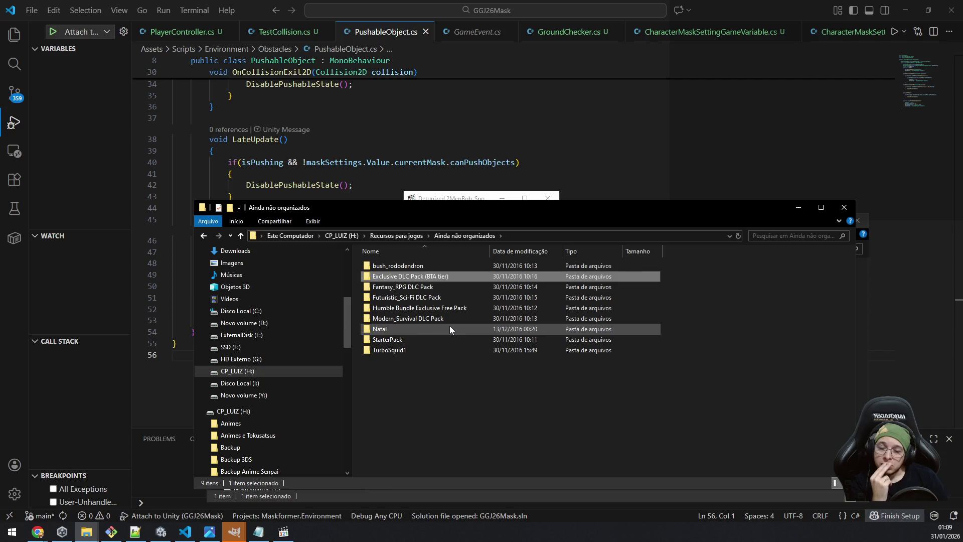
key("Down")
key("Down")
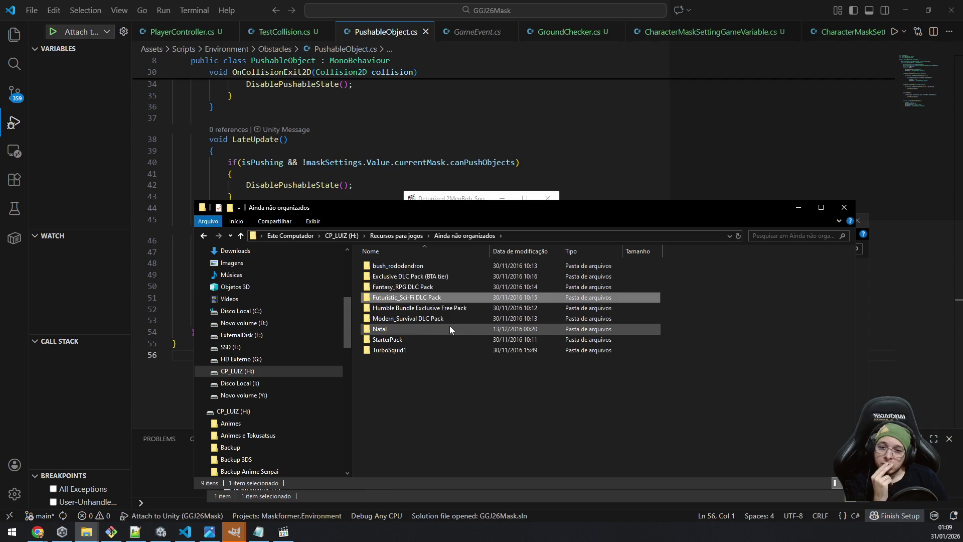
key("Down")
key("Down")
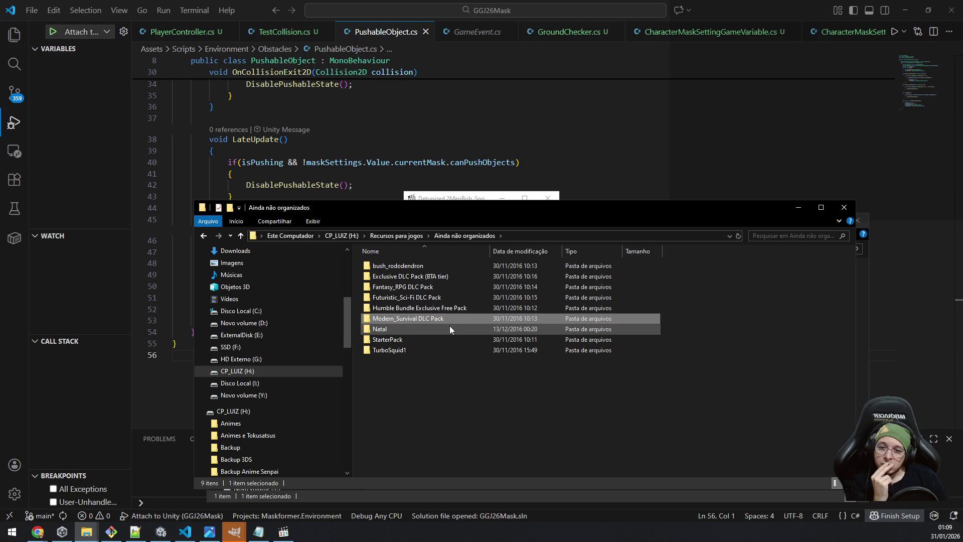
key("Up")
key("Up")
key("Down")
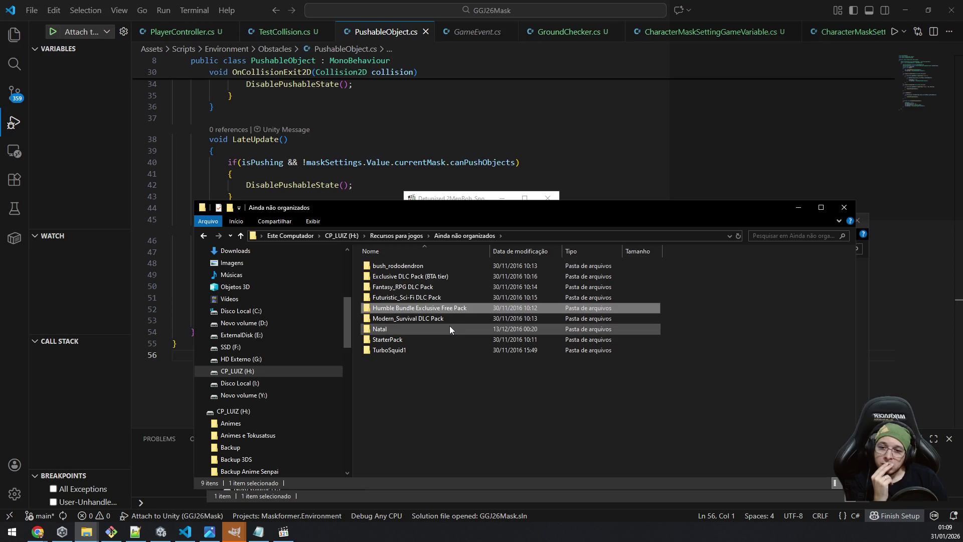
key("Return")
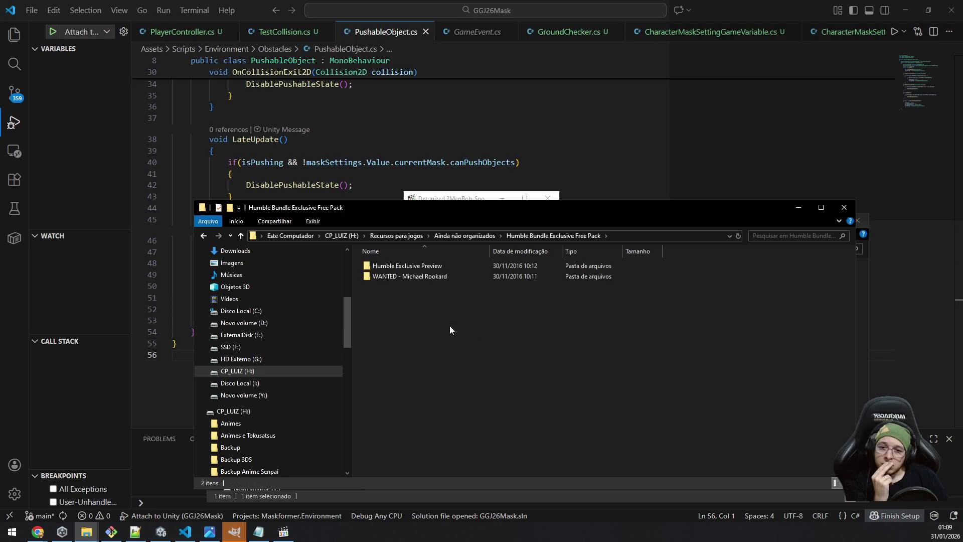
key("Down")
key("Up")
key("Down")
key("Return")
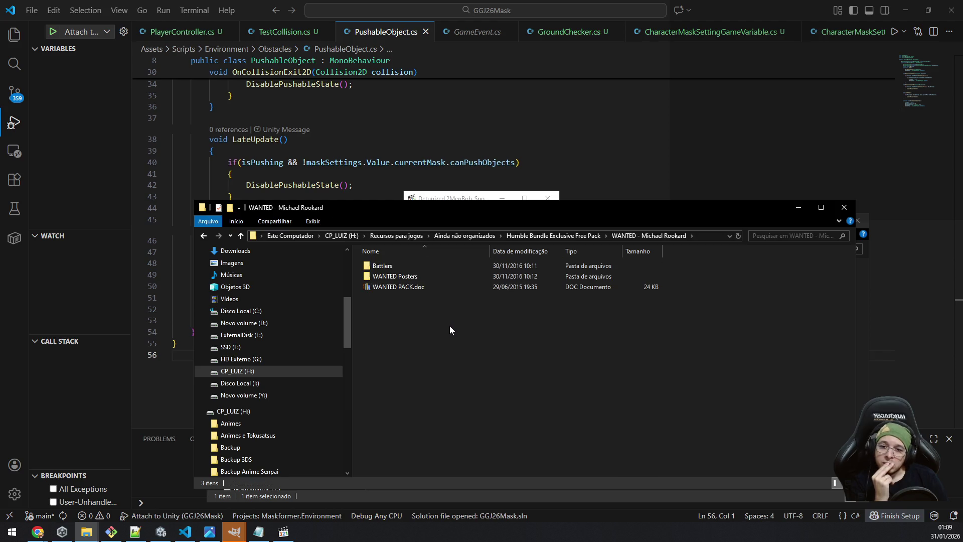
key("BackSpace")
key("Up")
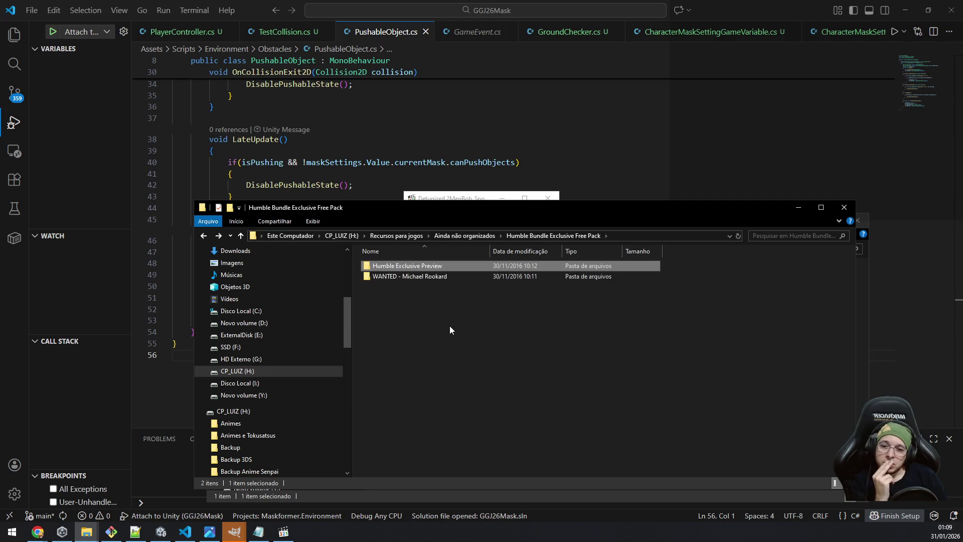
key("Return")
key("Down")
key("Up")
key("Return")
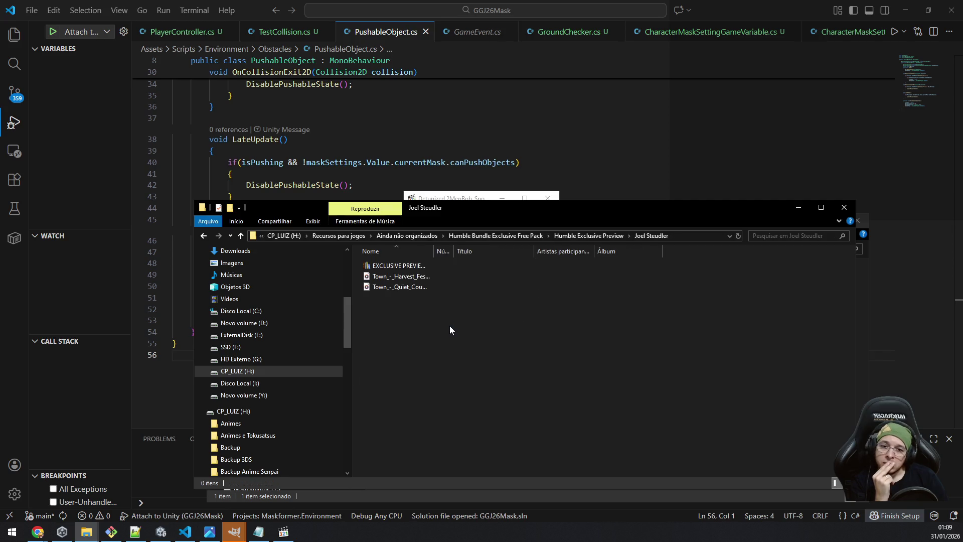
key("Down")
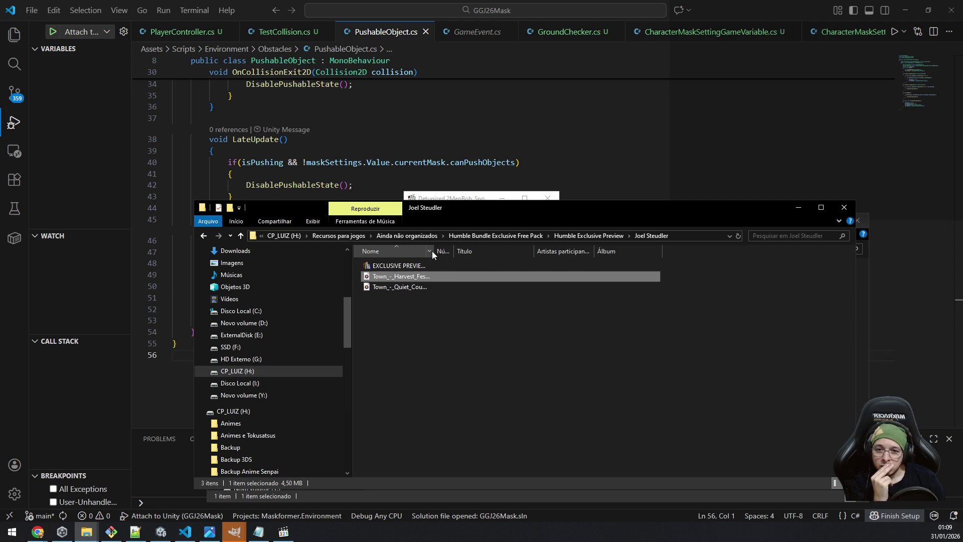
left_click_drag(432, 250, 522, 252)
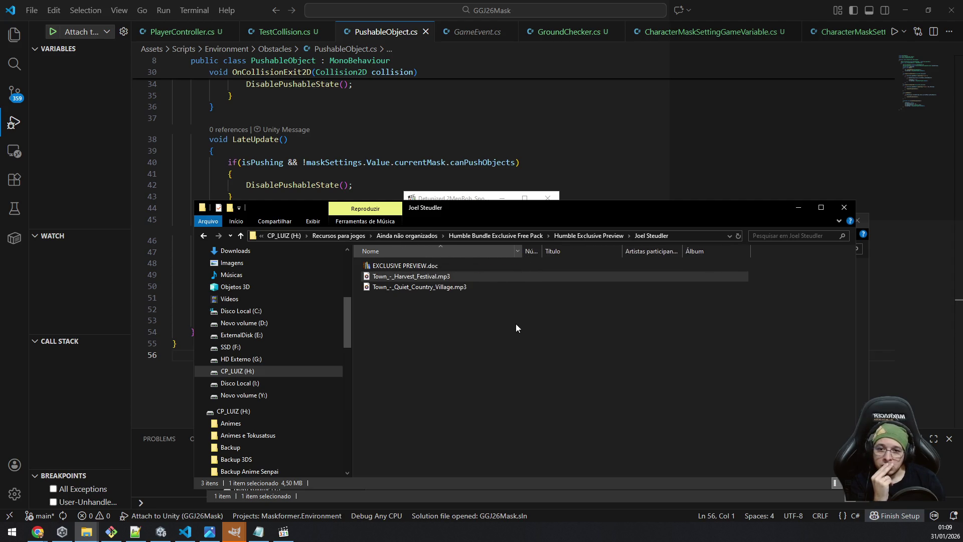
left_click(517, 323)
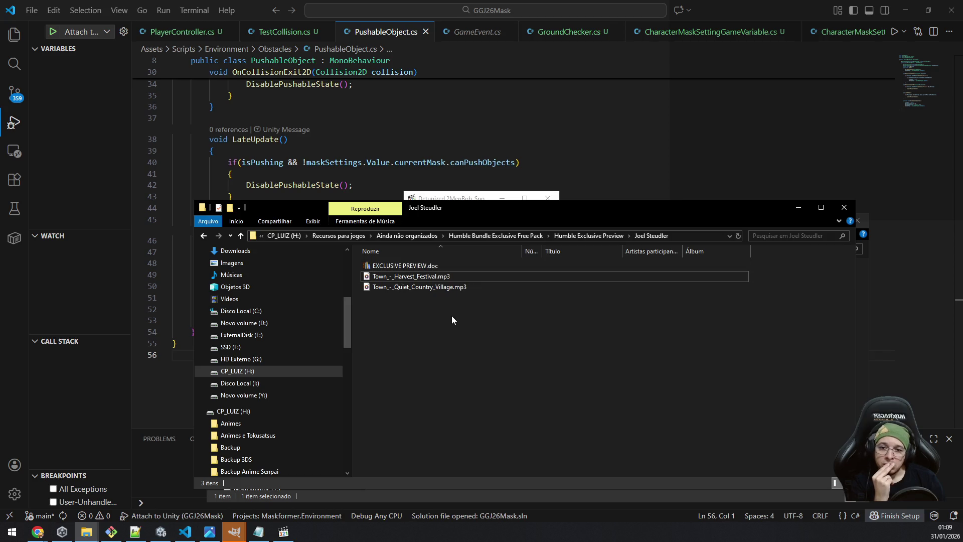
left_click(486, 235)
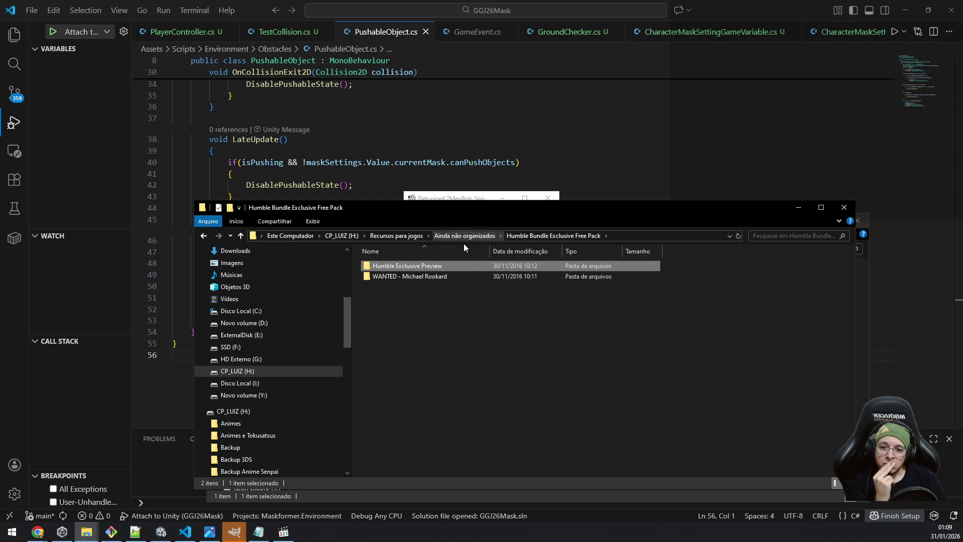
left_click(464, 236)
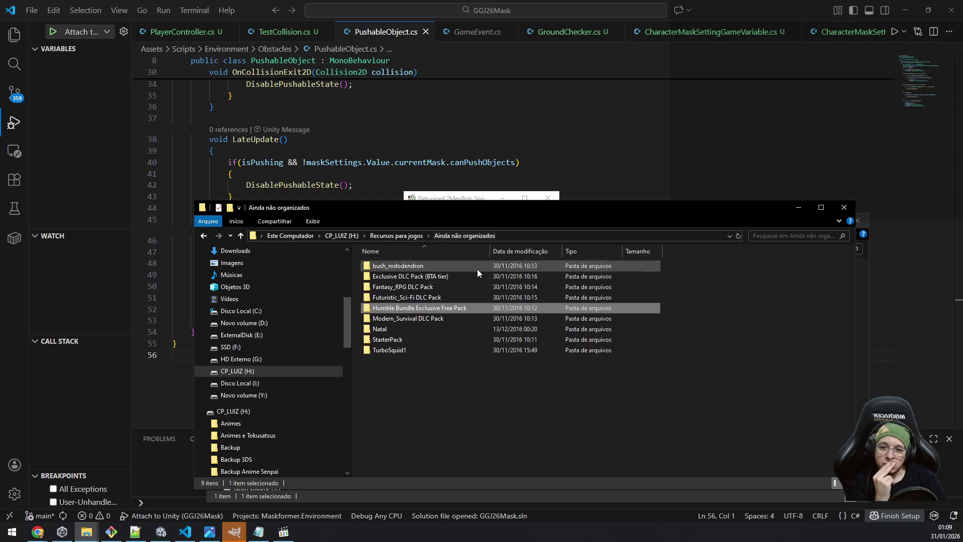
Open Exclusive DLC Pack (BTA tier) and then its Humble Bundle 2015 Exclusive Pack folder.
key("Up")
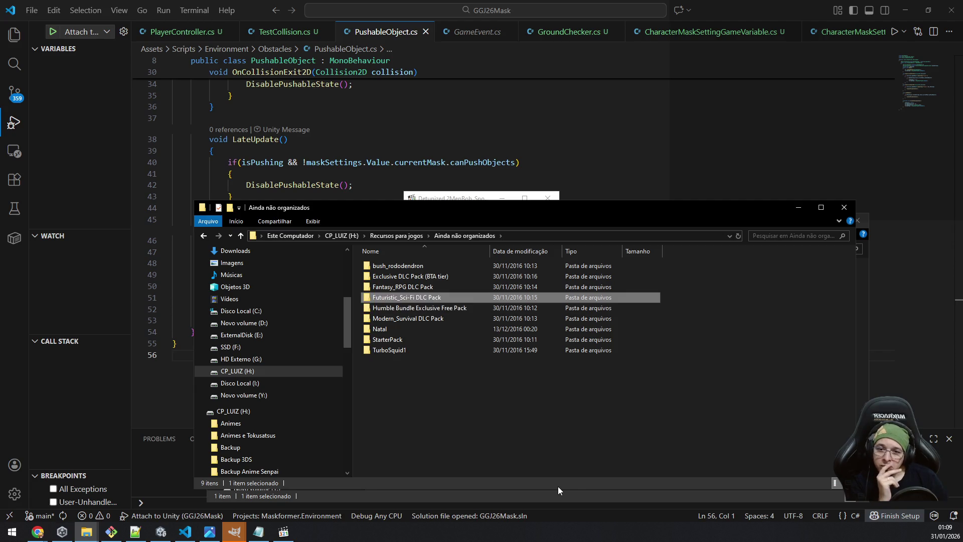
key("Up")
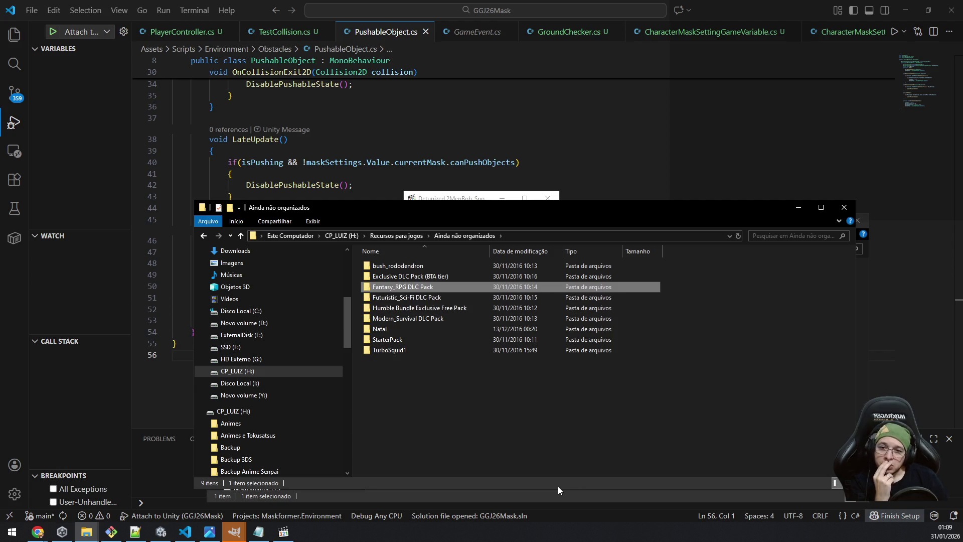
key("Up")
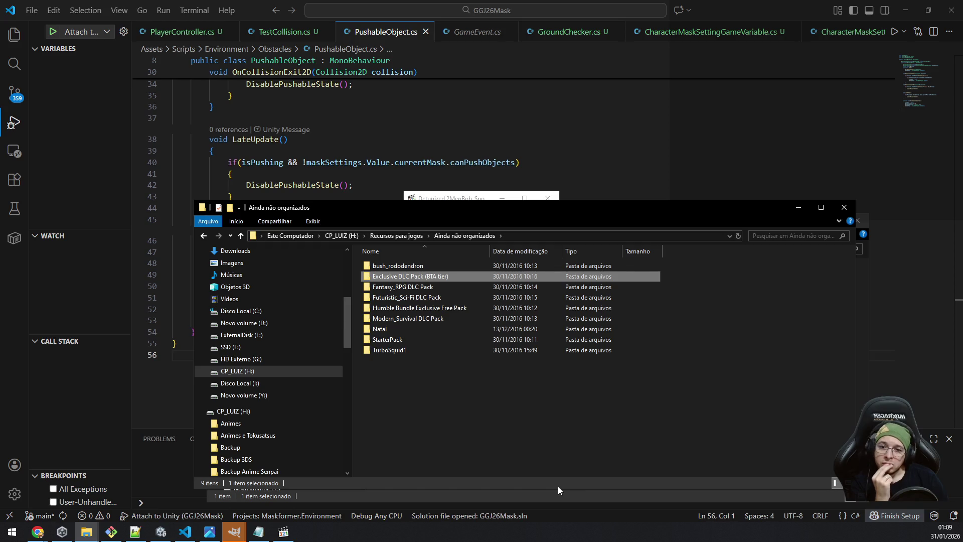
key("Up")
key("Return")
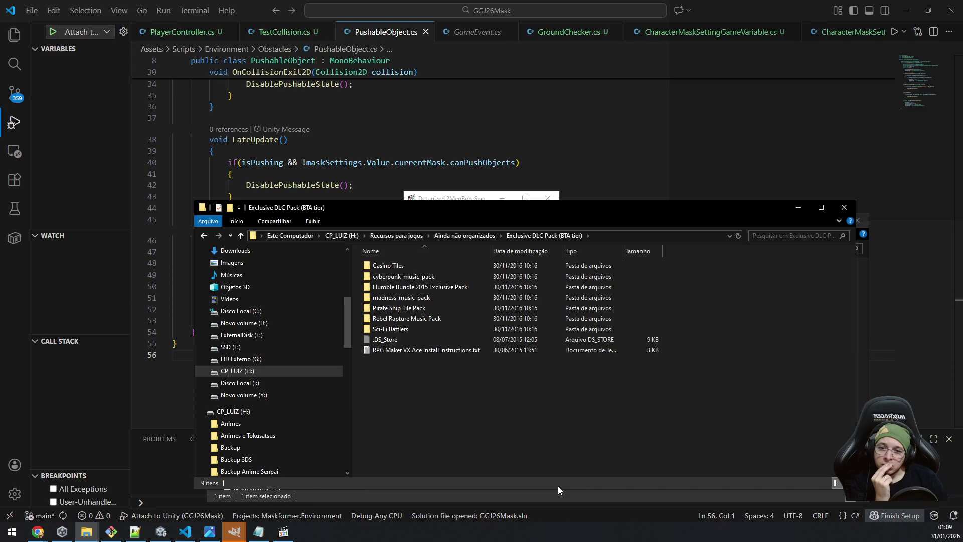
key("Down")
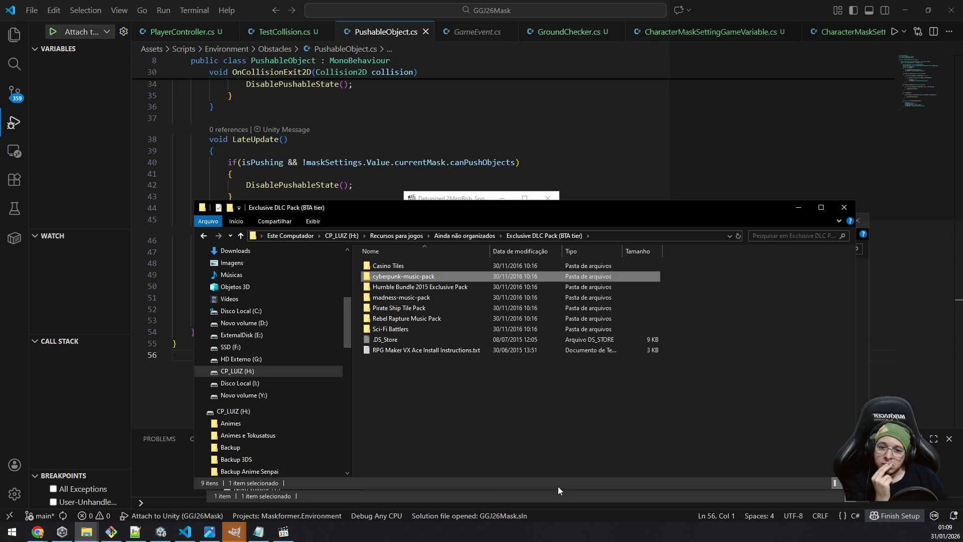
key("Down")
key("Return")
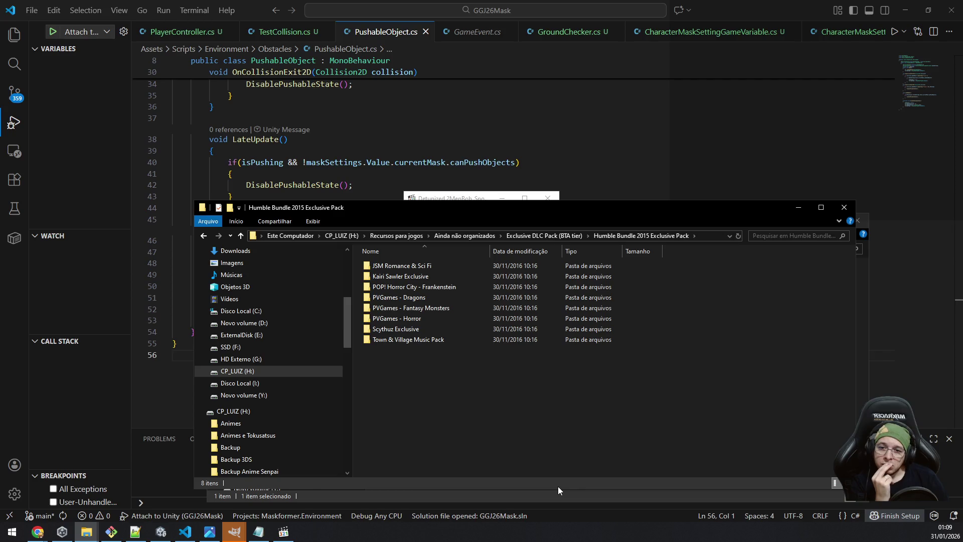
Open the Scythuz Exclusive folder and its Readme.txt in Notepad.
key("Down")
key("Down")
key("Down")
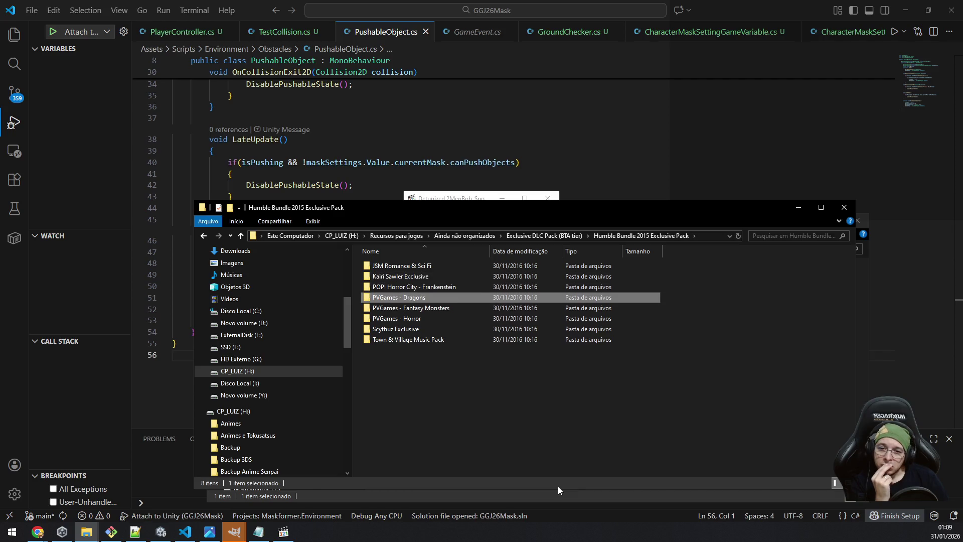
key("Down")
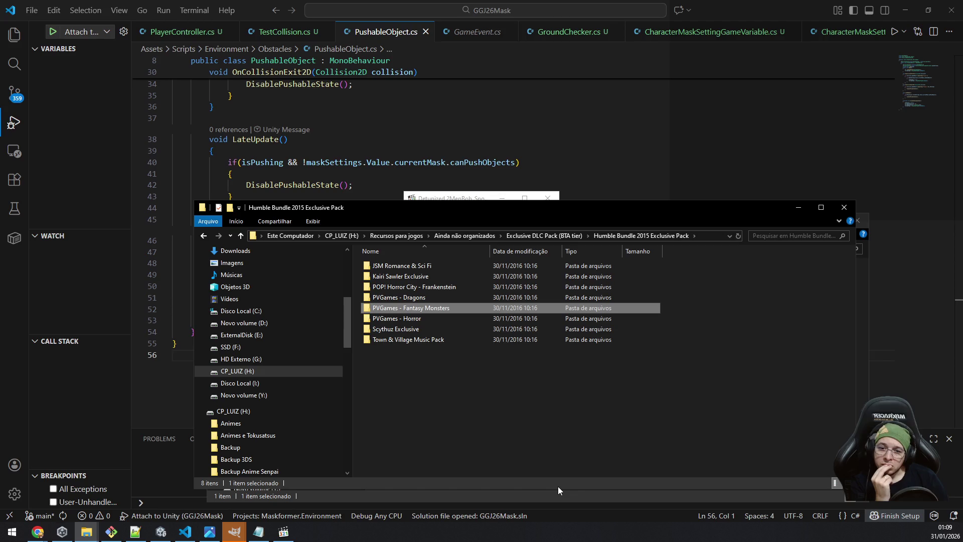
key("Down")
key("Down")
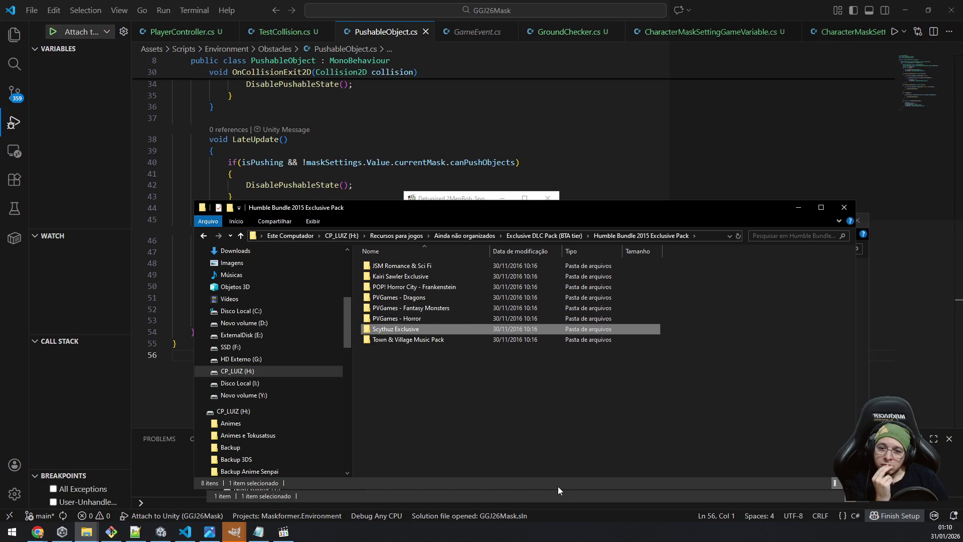
key("Return")
key("Down")
key("Down")
key("Return")
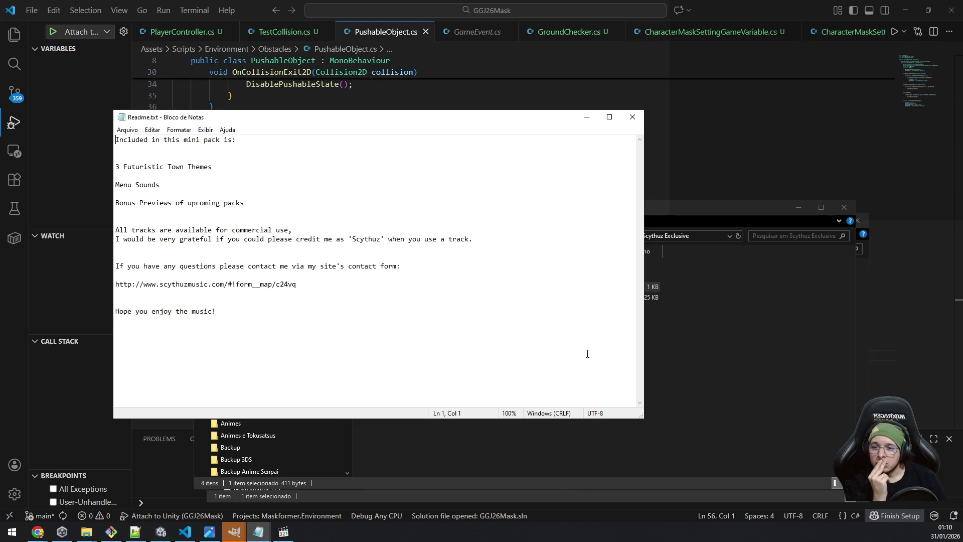
left_click(627, 117)
Browse into the Bonus Things folder and its Previews subfolder, then back out.
key("Up")
key("Up")
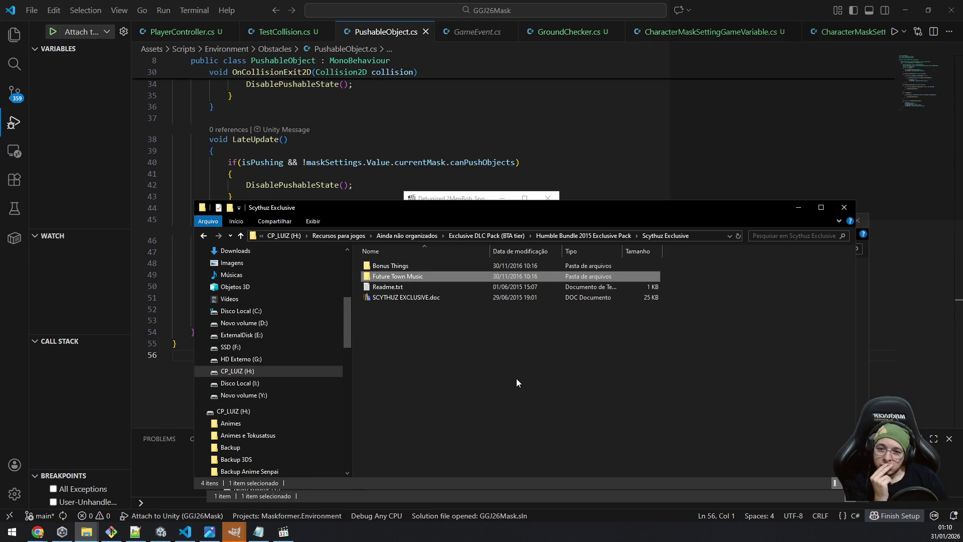
key("Return")
key("Down")
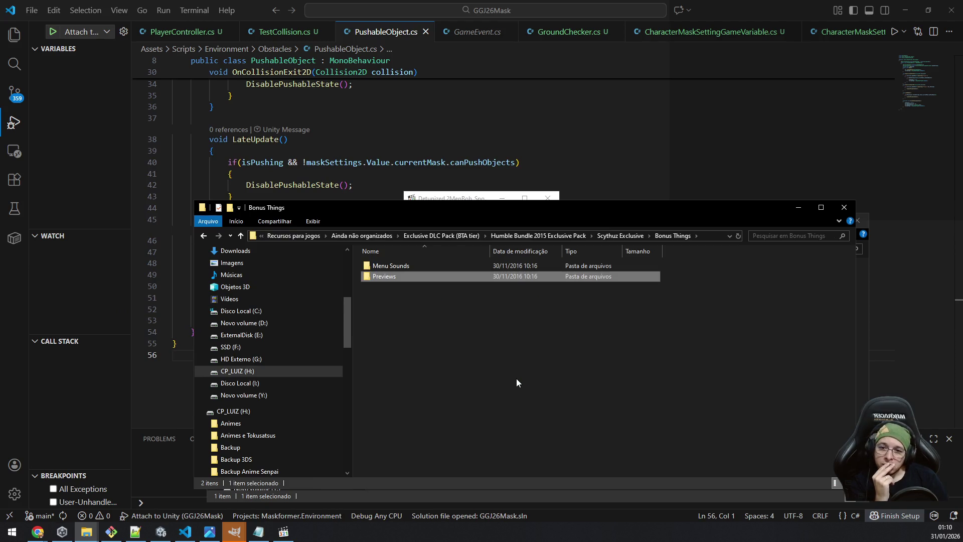
key("Up")
key("Down")
key("Return")
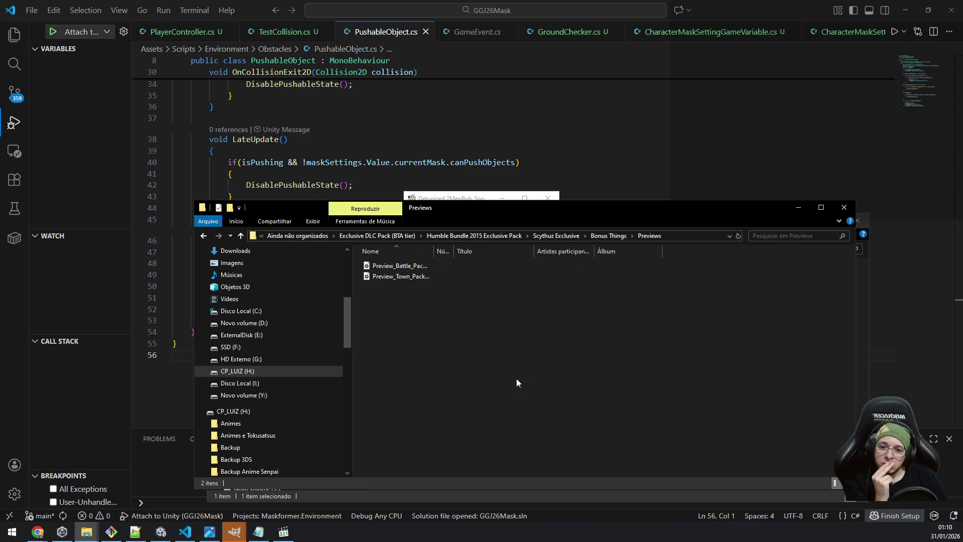
key("BackSpace")
Look through the Menu Sounds and Future Town Music folders, returning up each time.
key("Up")
key("Return")
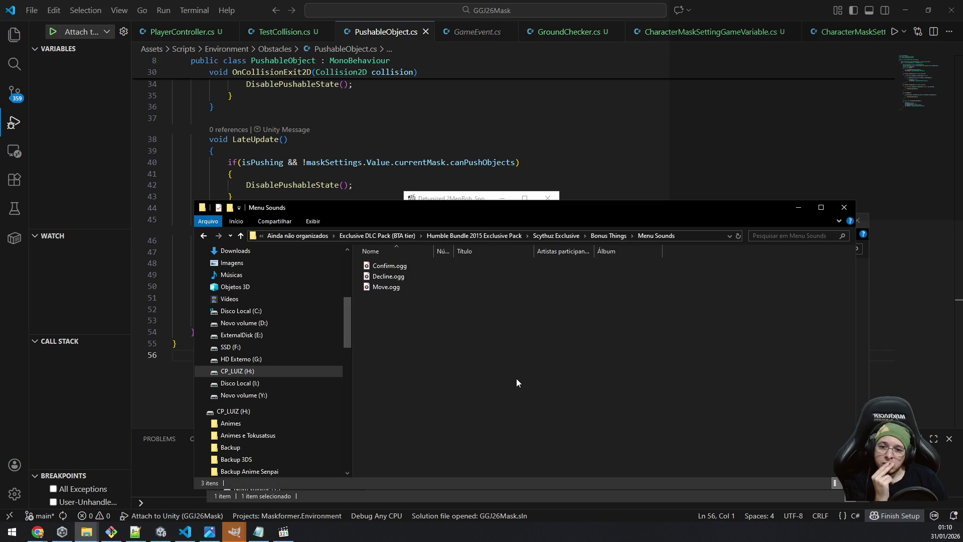
key("BackSpace")
key("BackSpace")
key("Down")
key("Return")
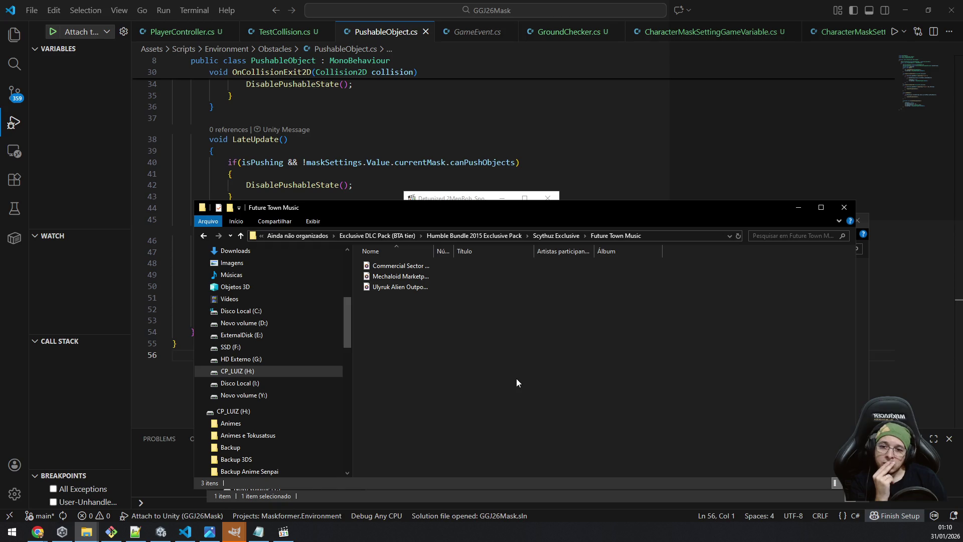
key("BackSpace")
key("BackSpace")
key("BackSpace")
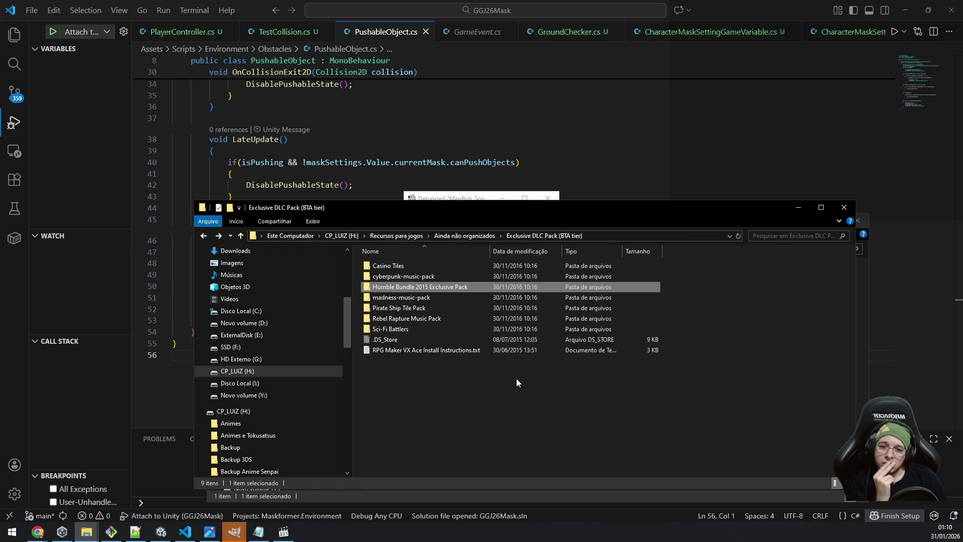
Reopen Humble Bundle 2015 Exclusive Pack and highlight the JSM Romance & Sci Fi pack.
key("Up")
key("Down")
key("Return")
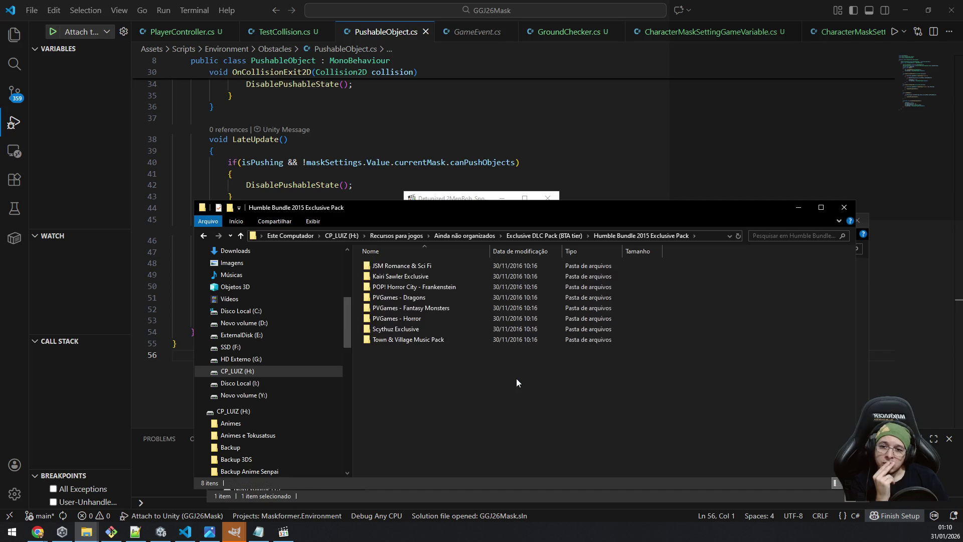
key("Down")
key("Up")
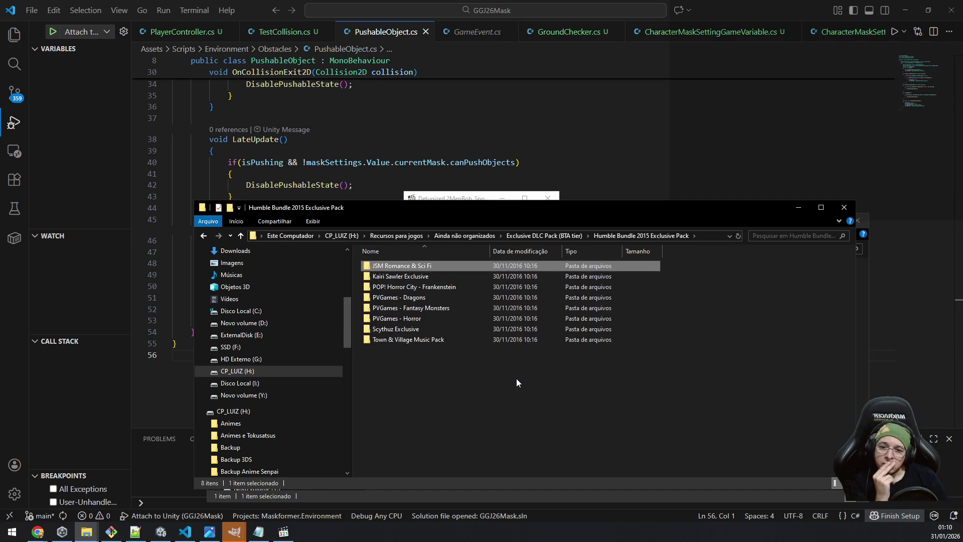
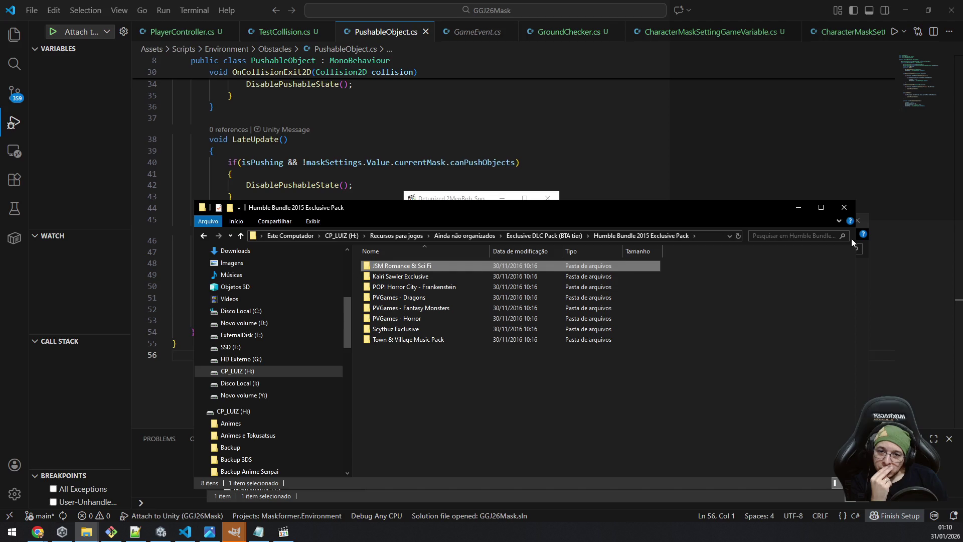
Browse the music pack folders in Ainda não organizados, briefly opening bush_rododendron.
key("BackSpace")
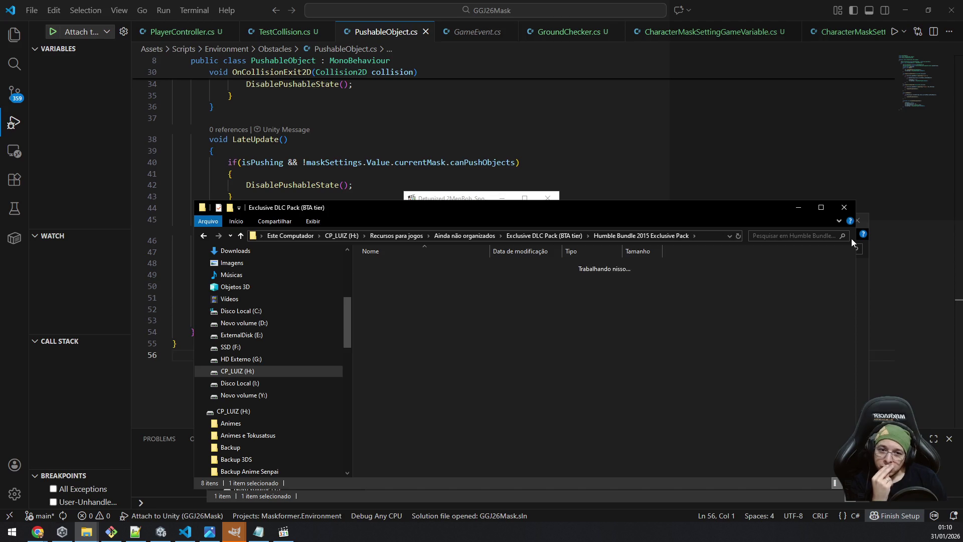
key("Up")
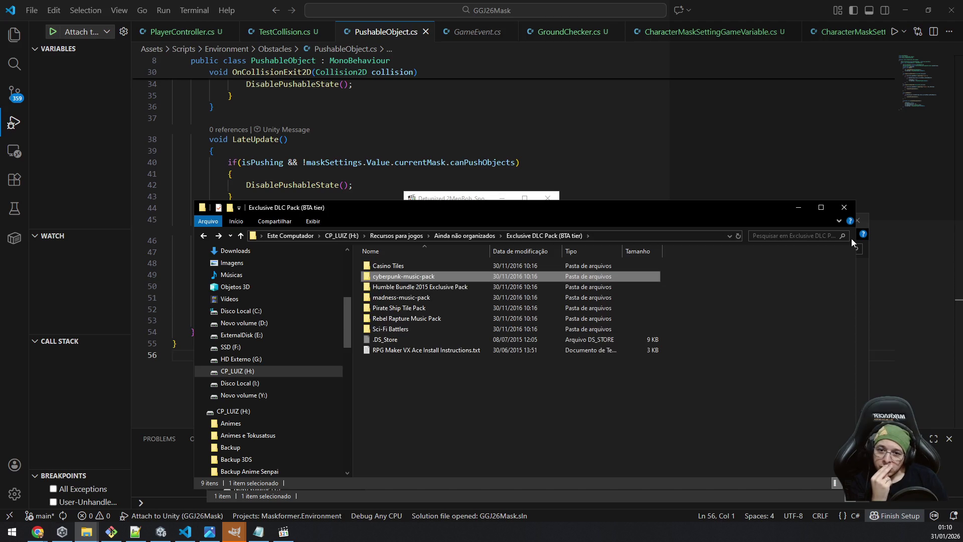
key("Down")
key("Down")
key("Down")
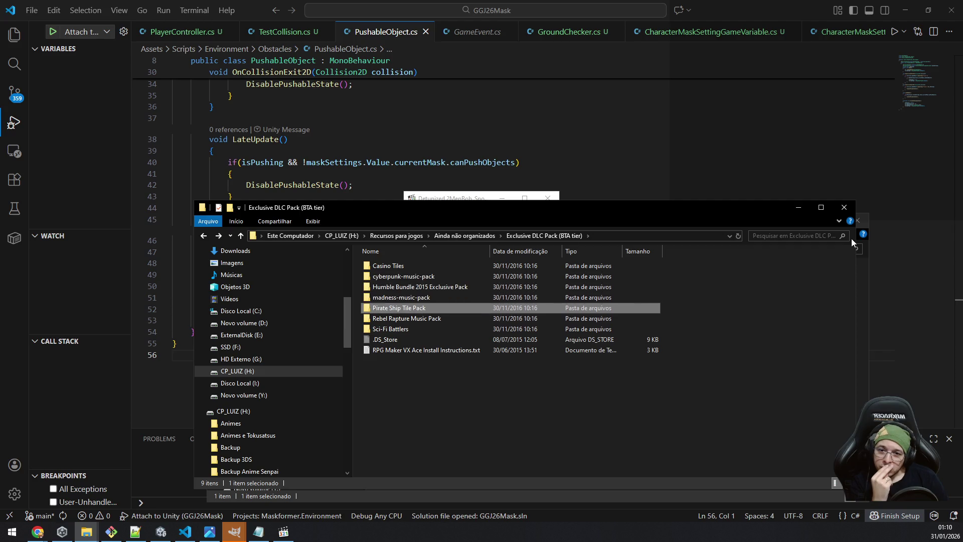
key("Down")
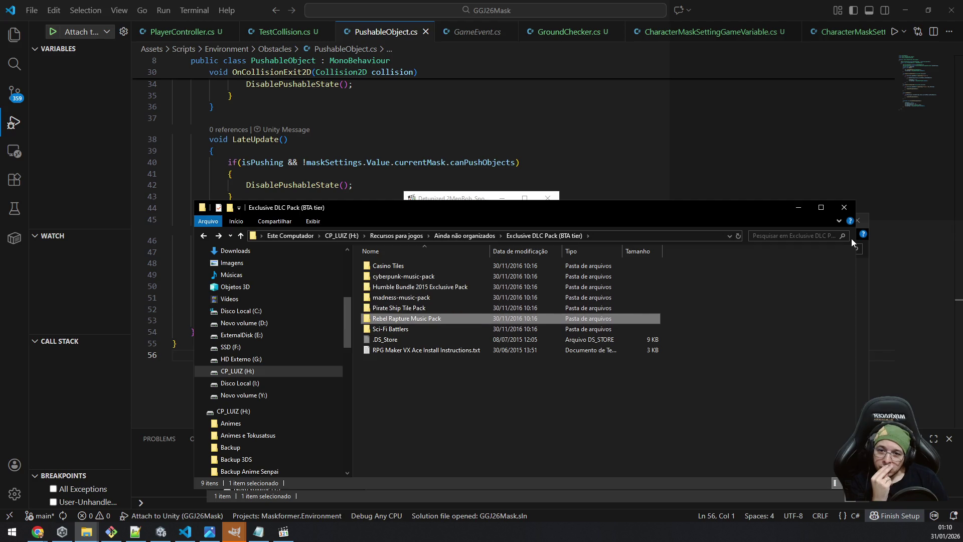
key("Down")
key("BackSpace")
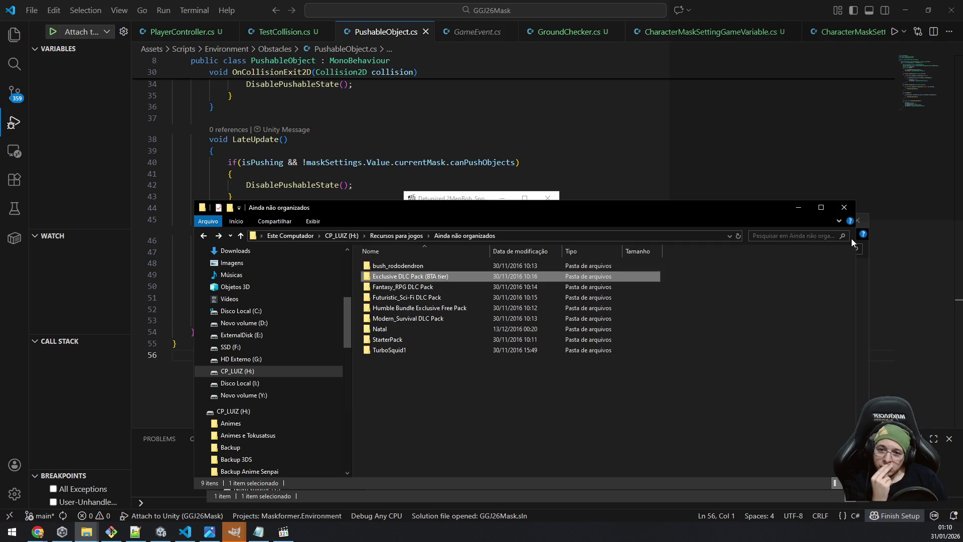
key("Up")
key("Return")
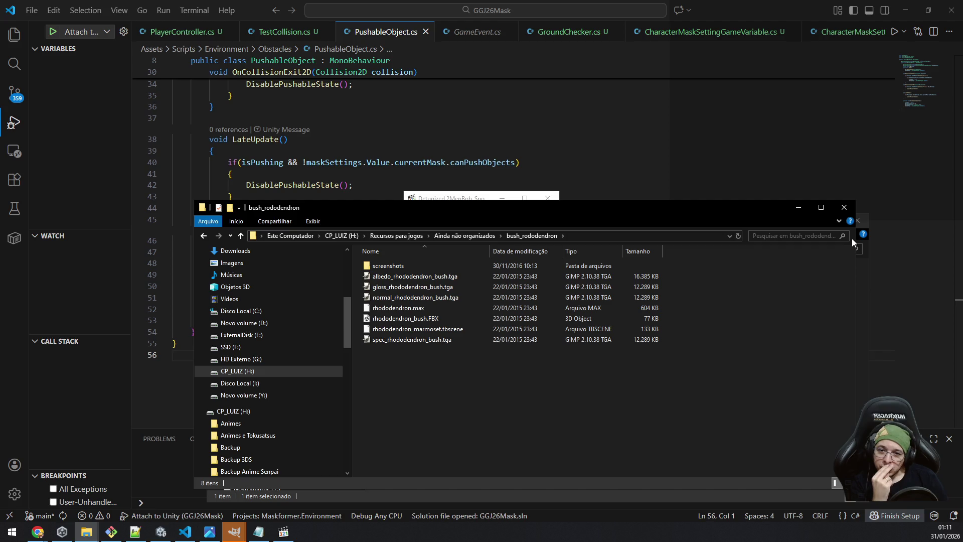
key("BackSpace")
Open StarterPack > inspirational-vol-2 > OGG to list its 37 tracks.
key("Down")
key("Down")
key("Down")
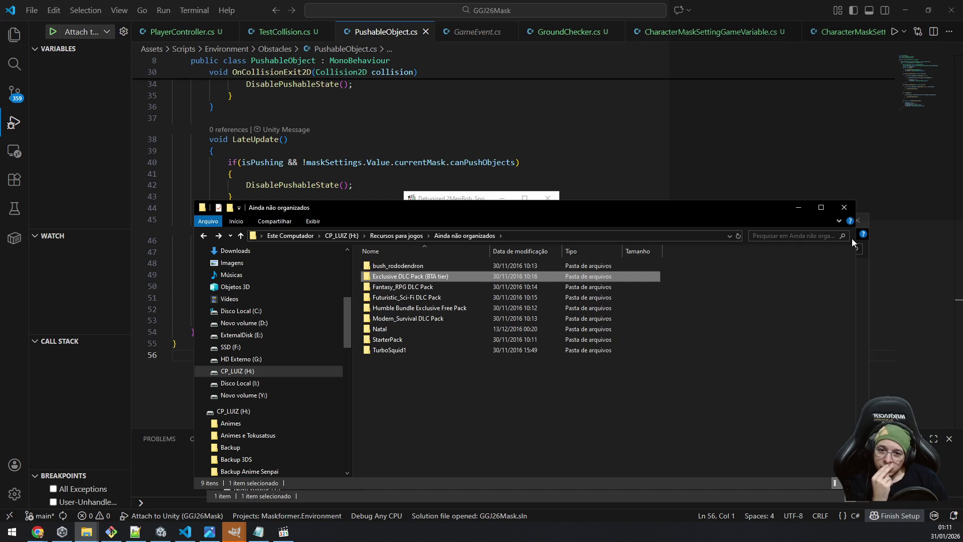
key("Down")
key("Down")
key("Down")
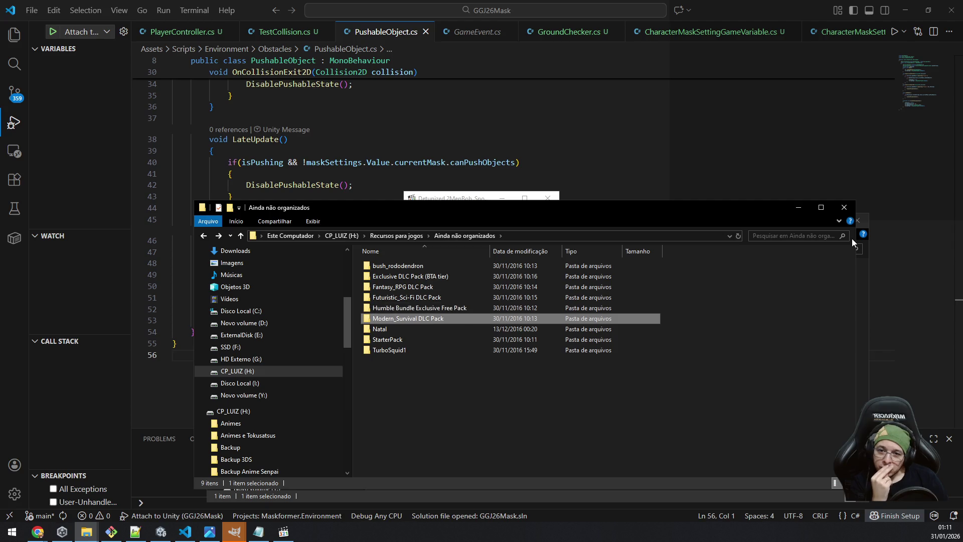
key("Down")
key("Down")
key("Up")
key("Return")
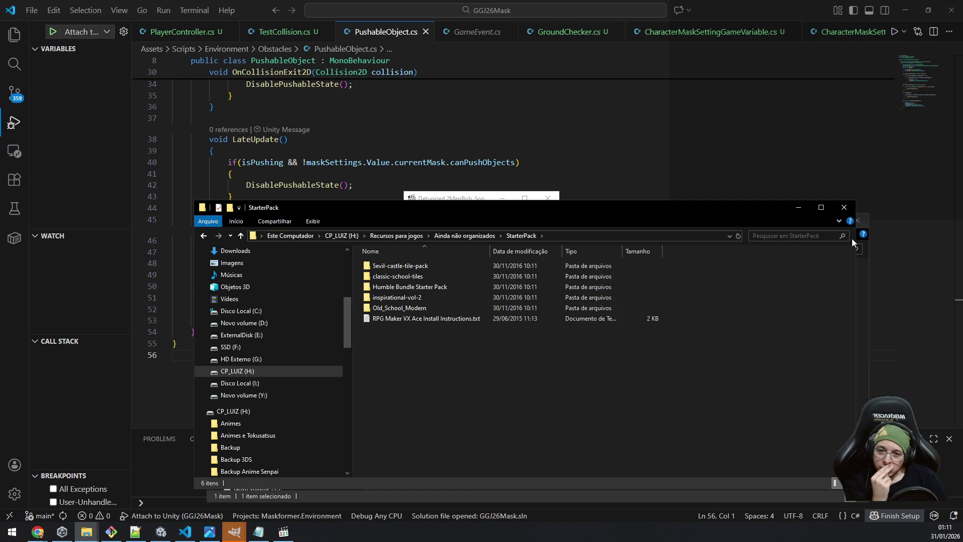
key("Down")
key("Down")
key("Down")
key("Return")
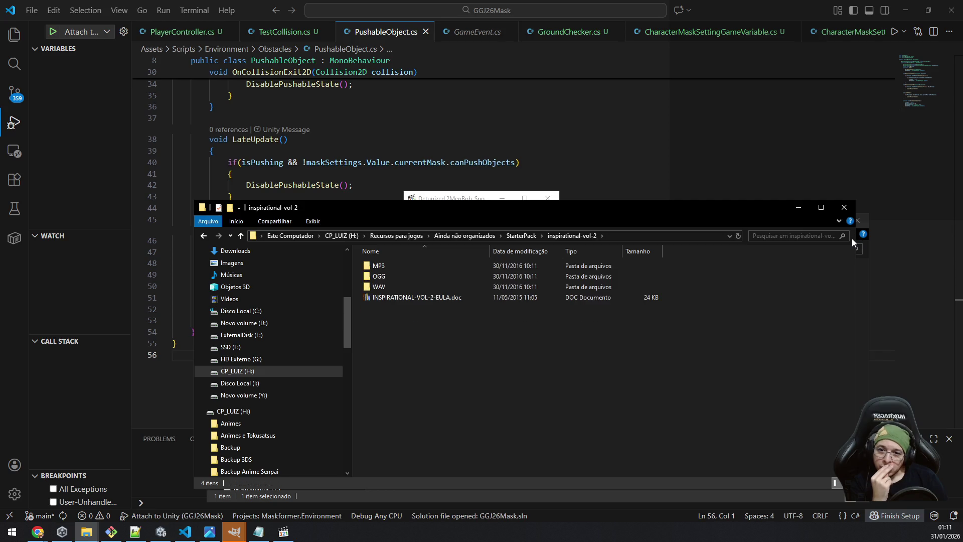
key("o")
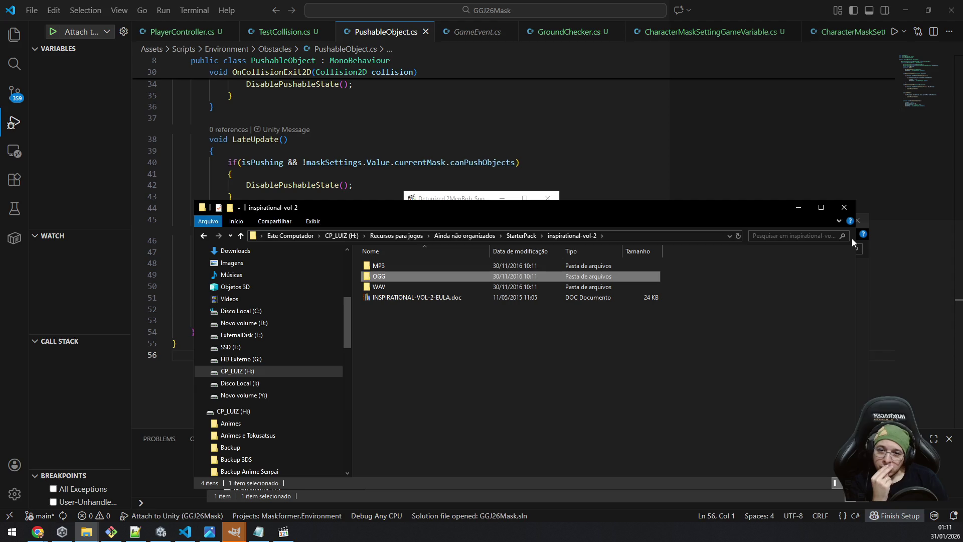
key("Return")
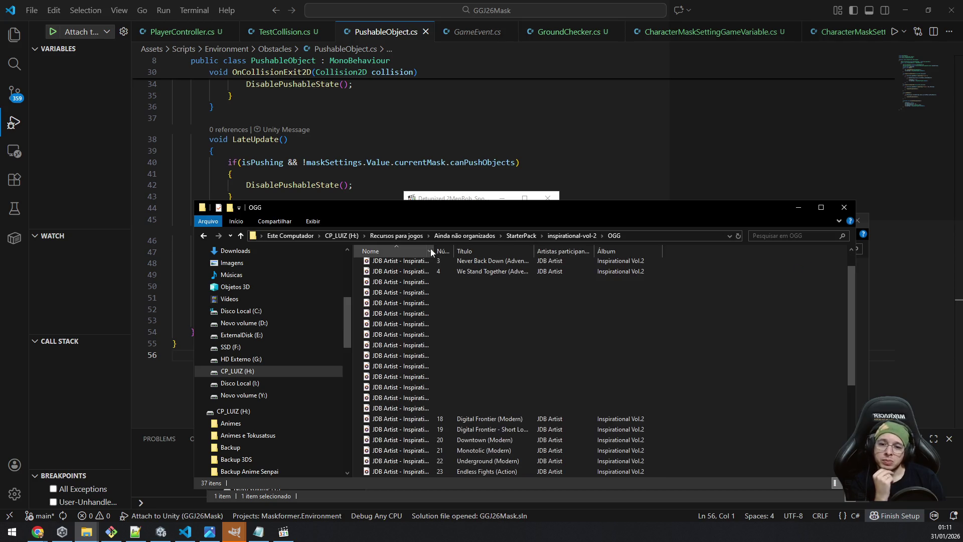
scroll(381, 263, "up", 1)
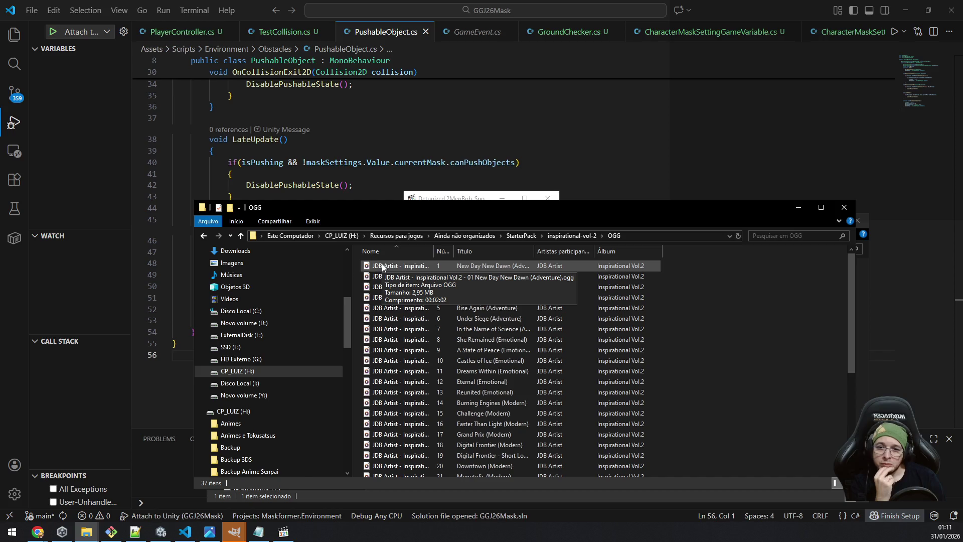
Play the first OGG track with MPC-HC 64-bit through the Open with menu's app chooser.
right_click(381, 265)
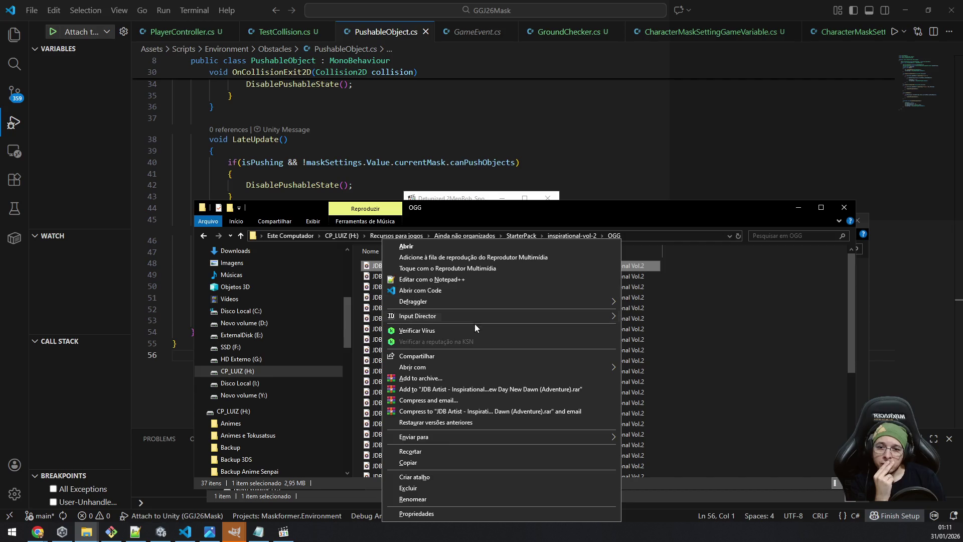
mouse_move(461, 363)
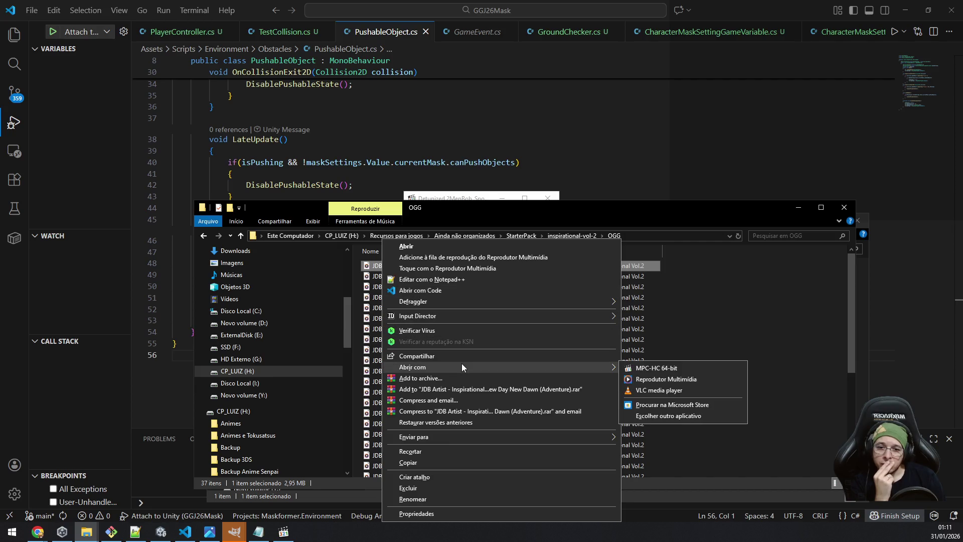
left_click(671, 416)
left_click(454, 241)
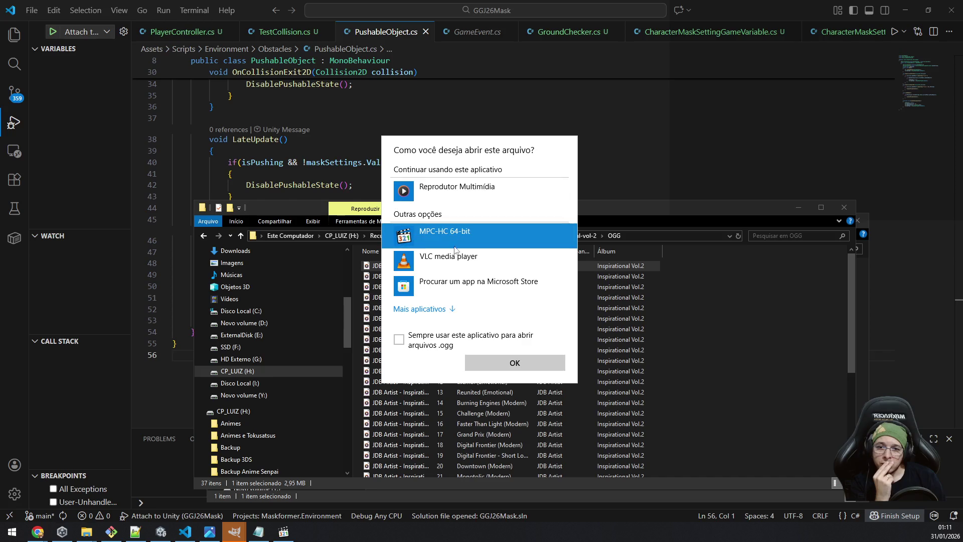
left_click(507, 365)
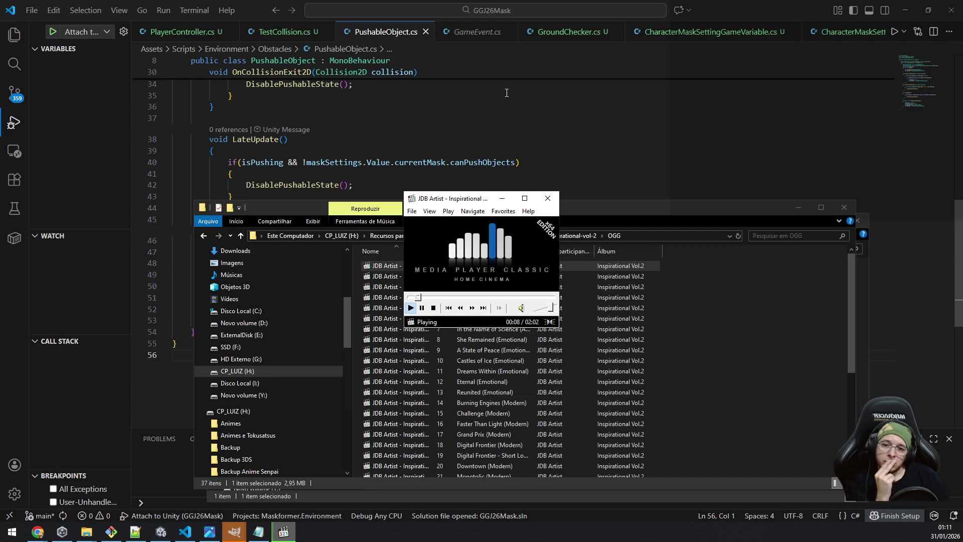
Look through the player's Play, Navigate and View menus.
left_click(449, 211)
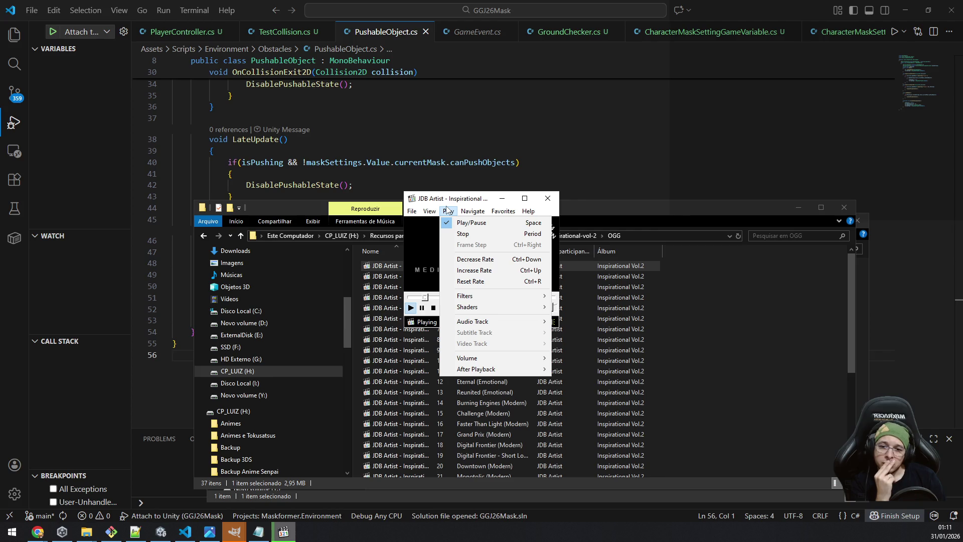
mouse_move(466, 373)
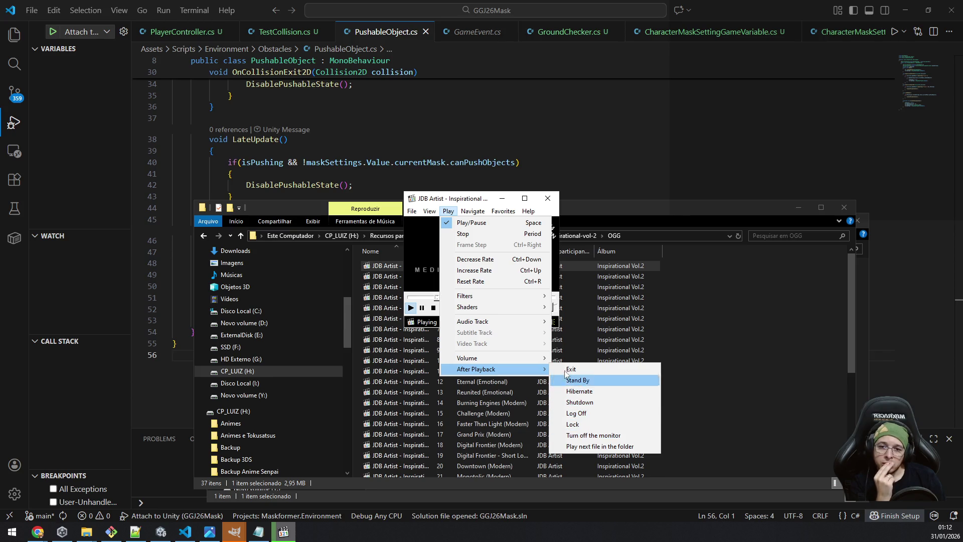
mouse_move(475, 210)
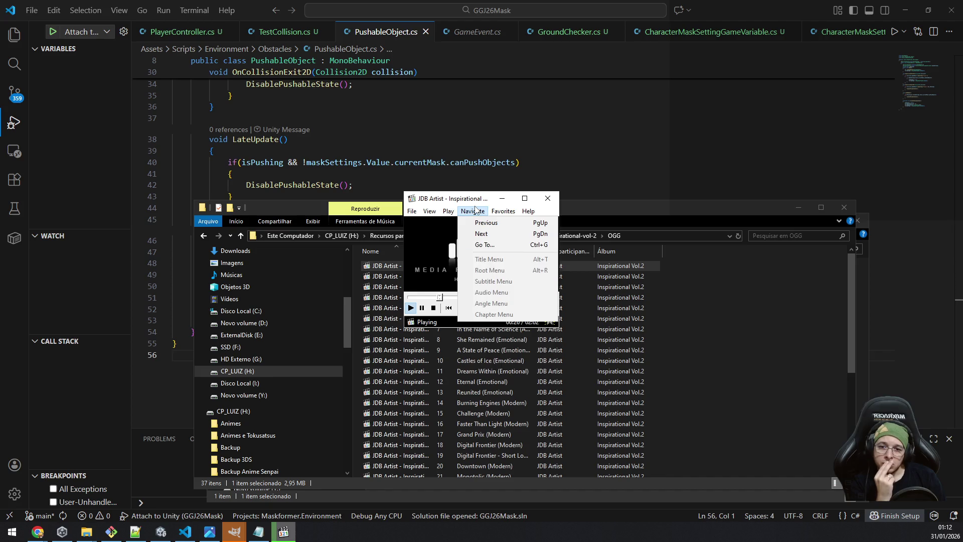
mouse_move(430, 212)
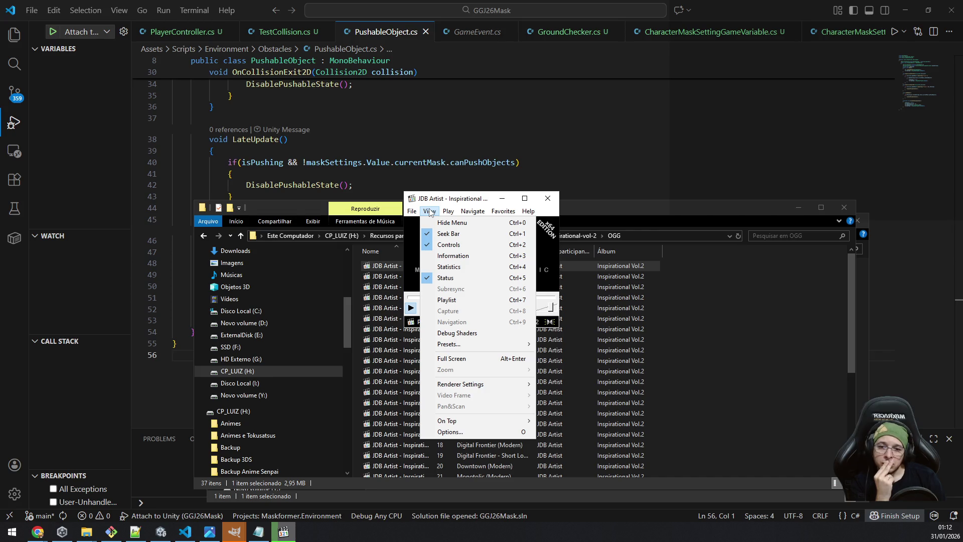
left_click(430, 213)
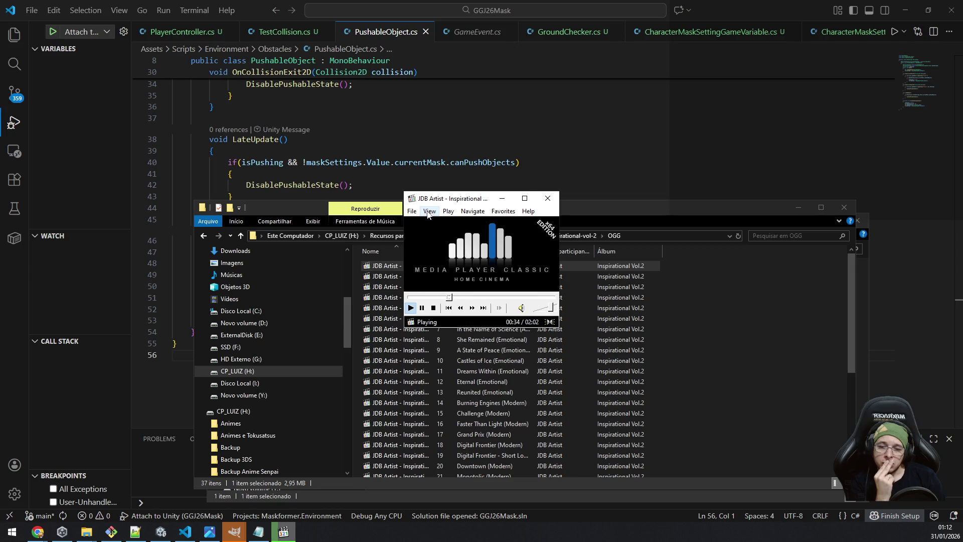
Seek near the end of New Day New Dawn, skip ahead two tracks, then close the player.
left_click(550, 299)
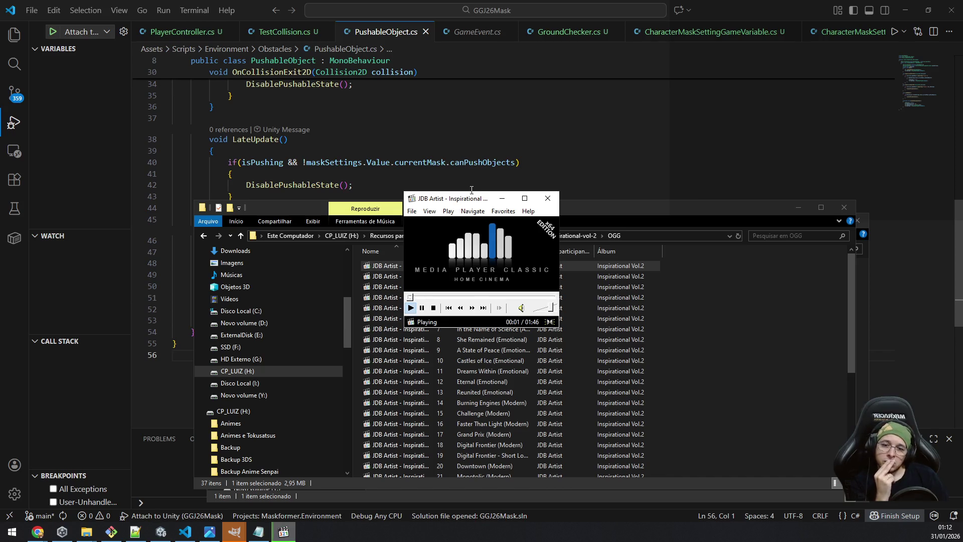
key("XF86AudioNext")
key("XF86AudioNext")
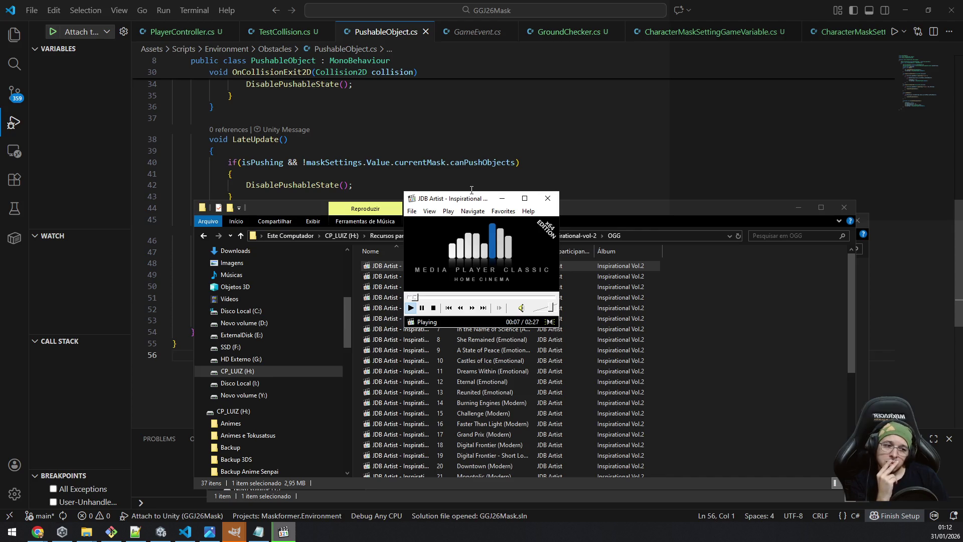
key("XF86AudioNext")
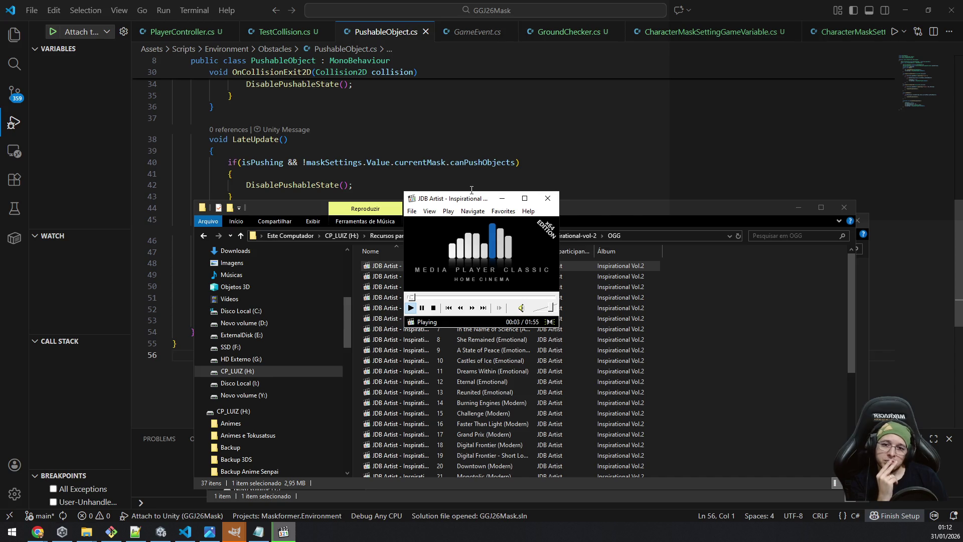
left_click(547, 198)
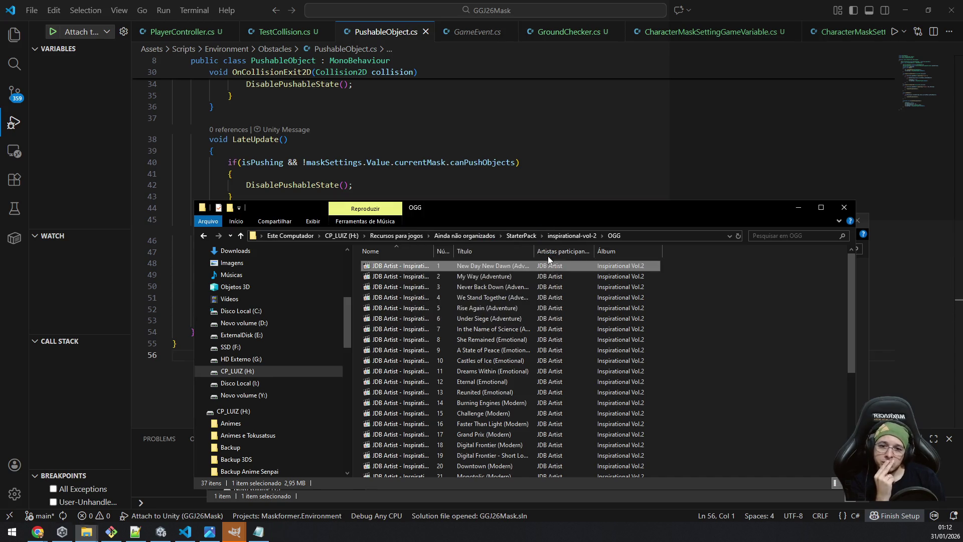
Browse the StarterPack folder list, then reopen the inspirational-vol-2 OGG folder.
left_click(521, 236)
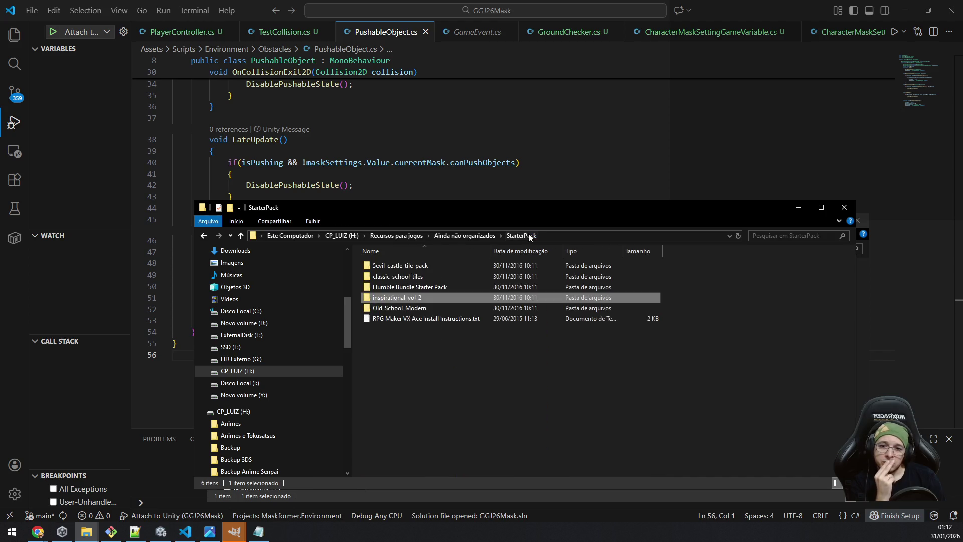
key("Down")
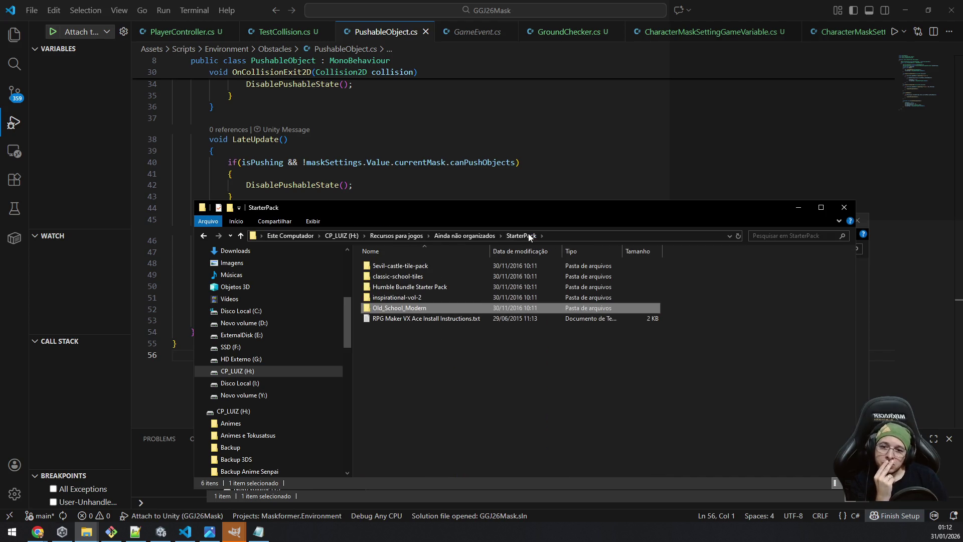
key("Up")
key("Up")
key("Up")
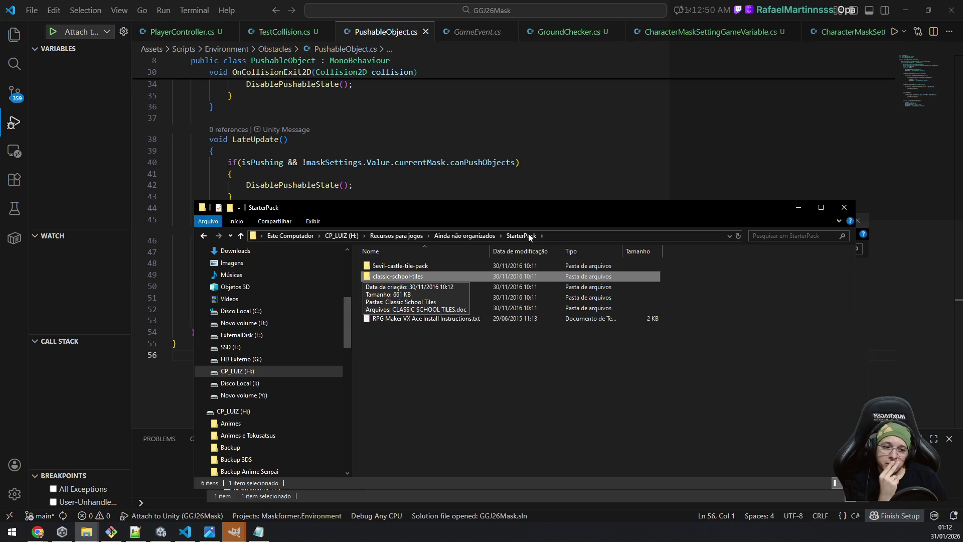
key("Up")
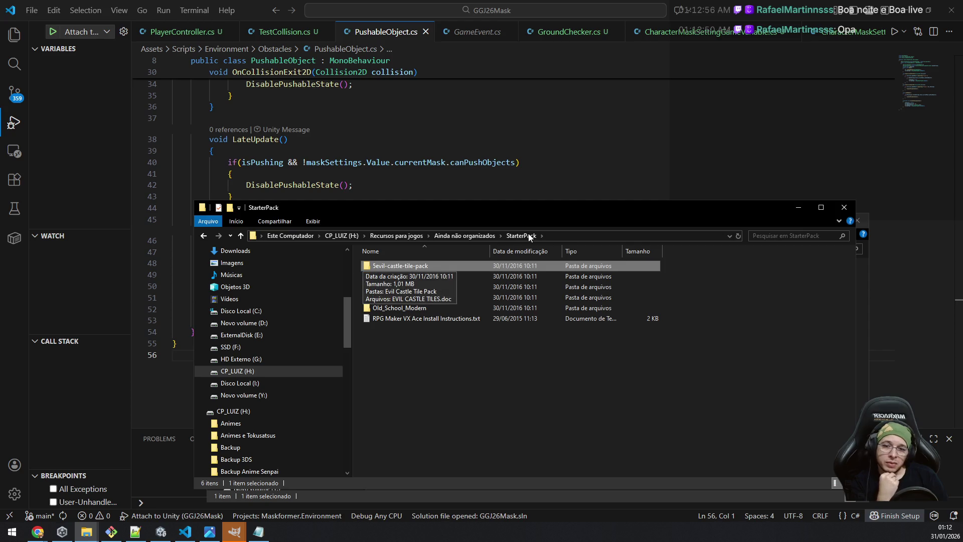
key("Down")
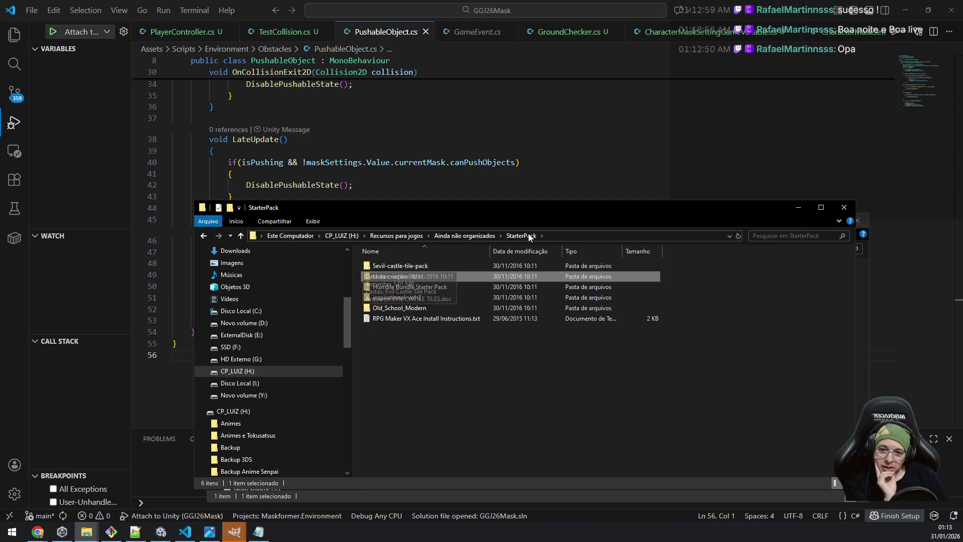
key("Up")
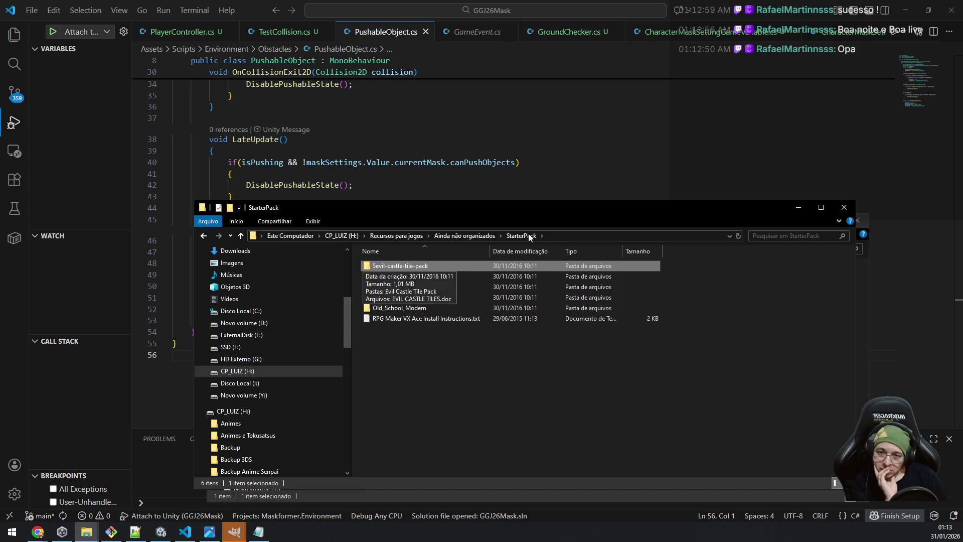
key("Down")
key("Down")
key("Down")
key("Up")
key("Return")
key("Return")
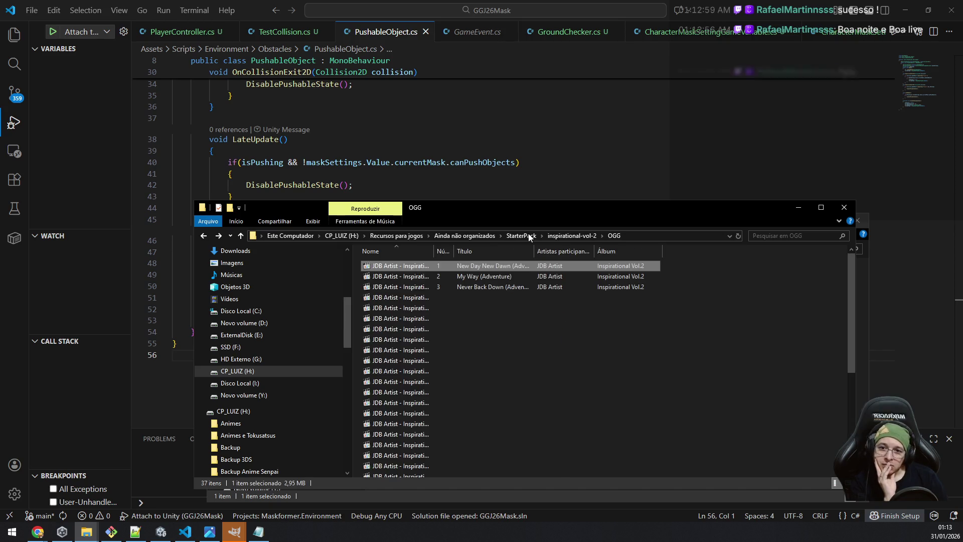
Go up to Recursos para jogos, glance inside GGJ2021, and come back out.
left_click(500, 234)
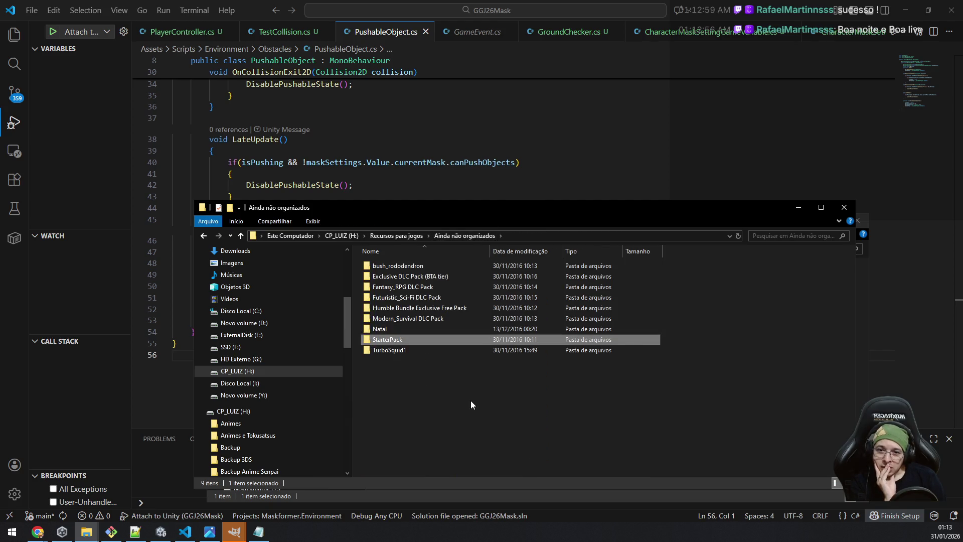
left_click(471, 400)
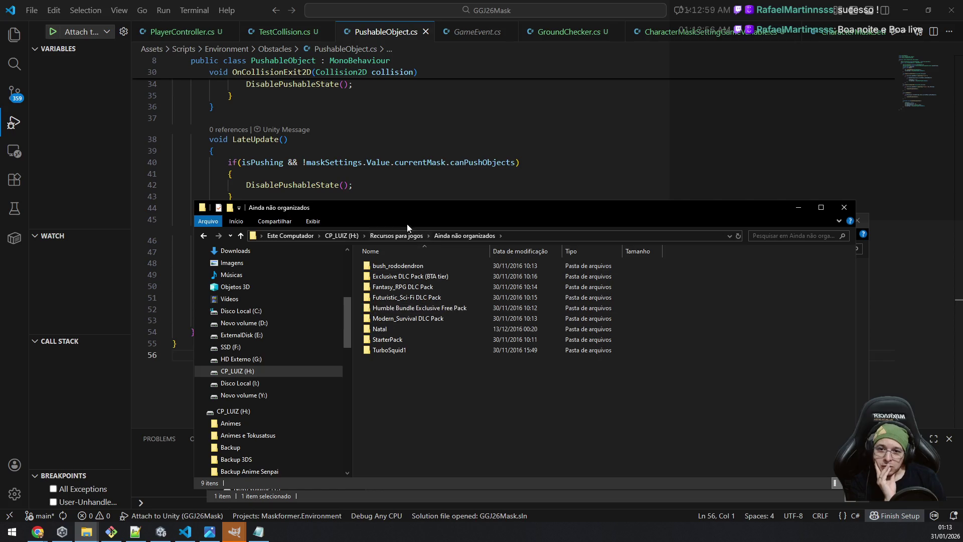
left_click(400, 236)
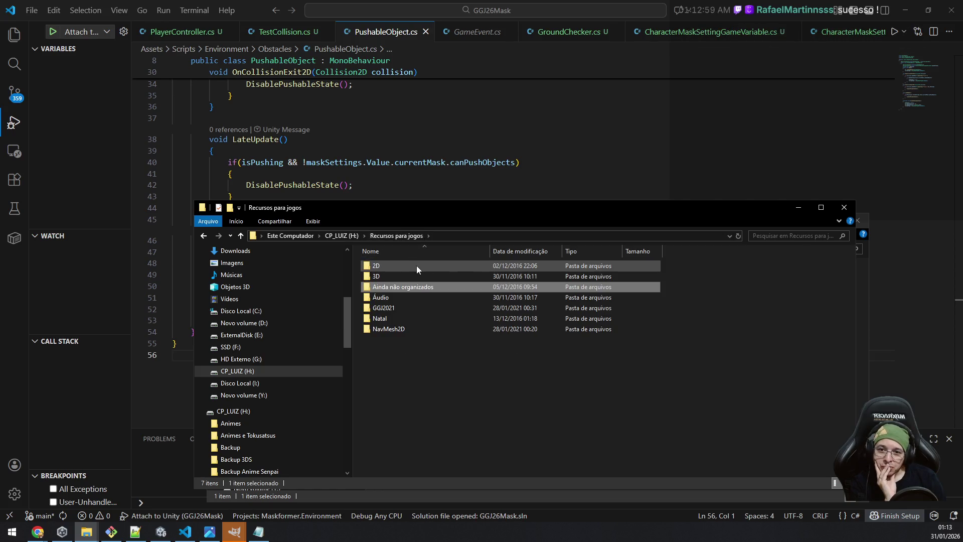
mouse_move(420, 297)
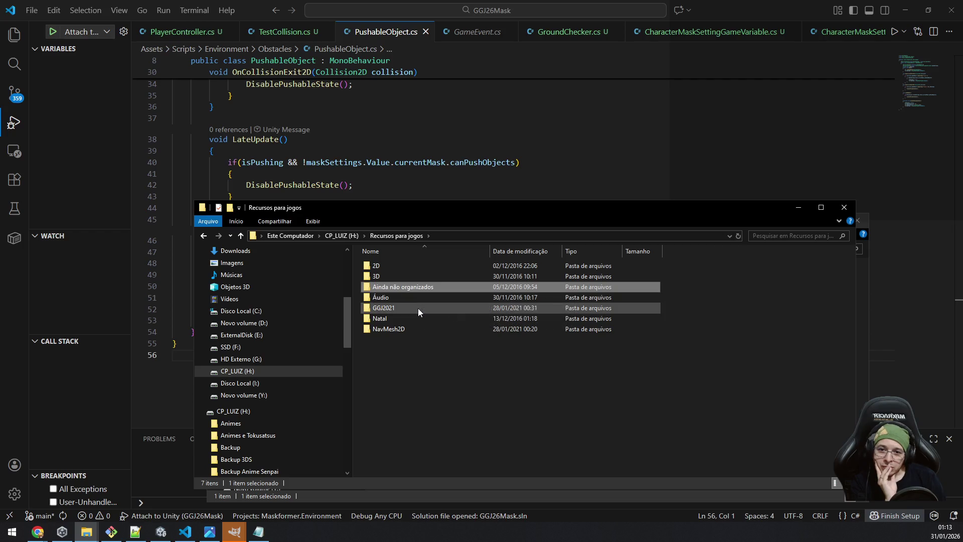
double_click(418, 308)
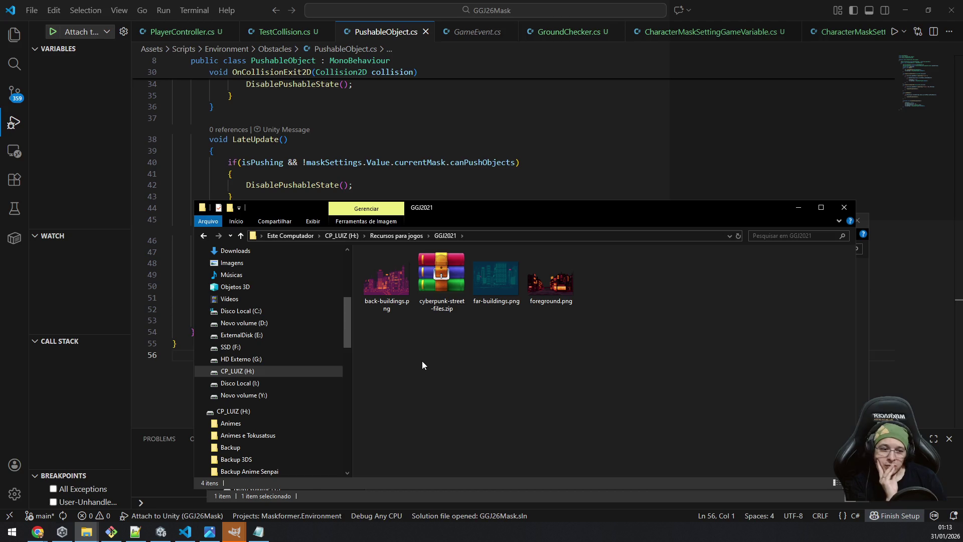
key("BackSpace")
key("Down")
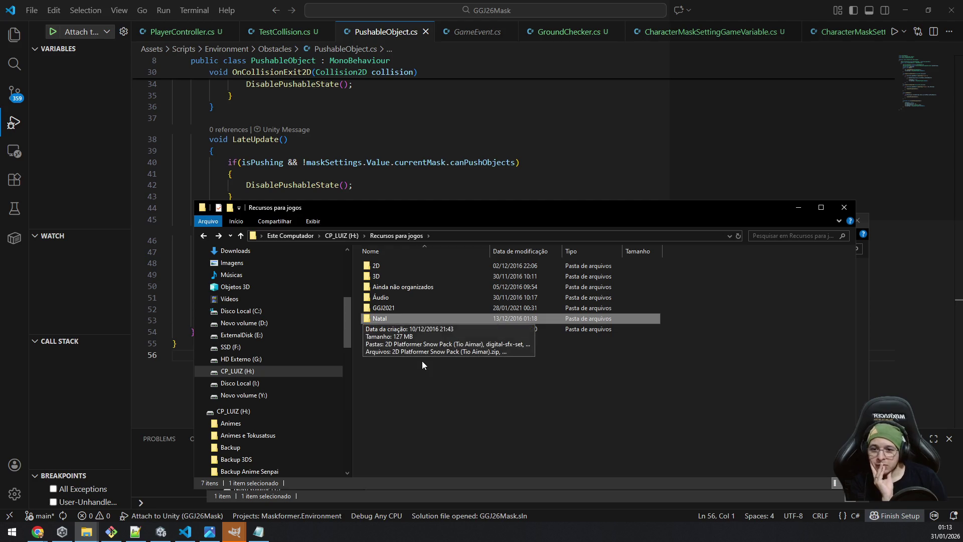
In G:\Recursos para jogos\HumbleBundleMusic, extract the Ambience archive into its own folder.
left_click(241, 360)
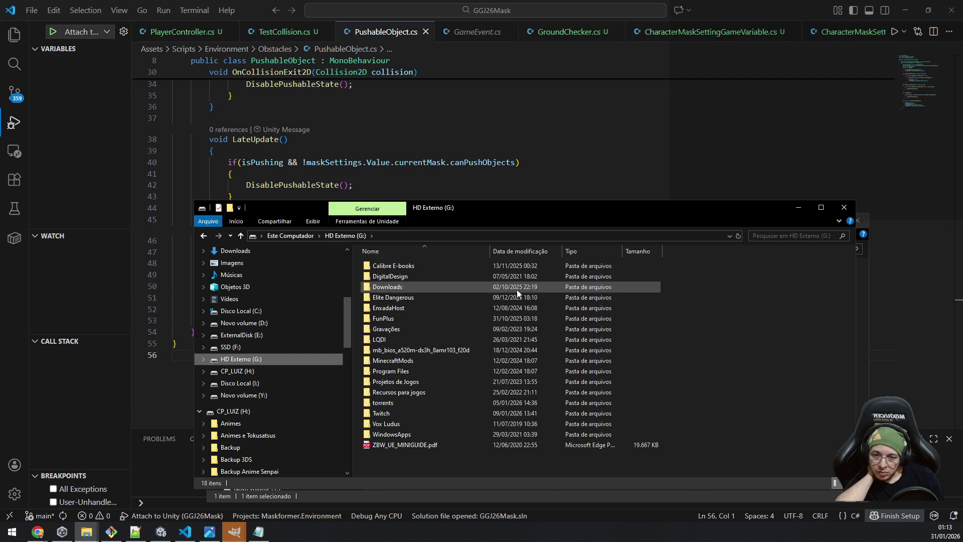
double_click(432, 392)
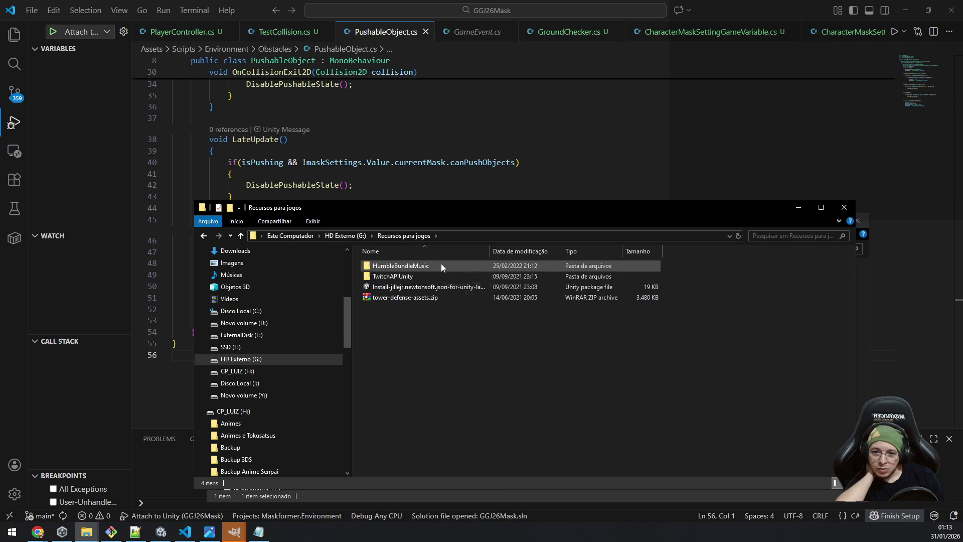
double_click(441, 264)
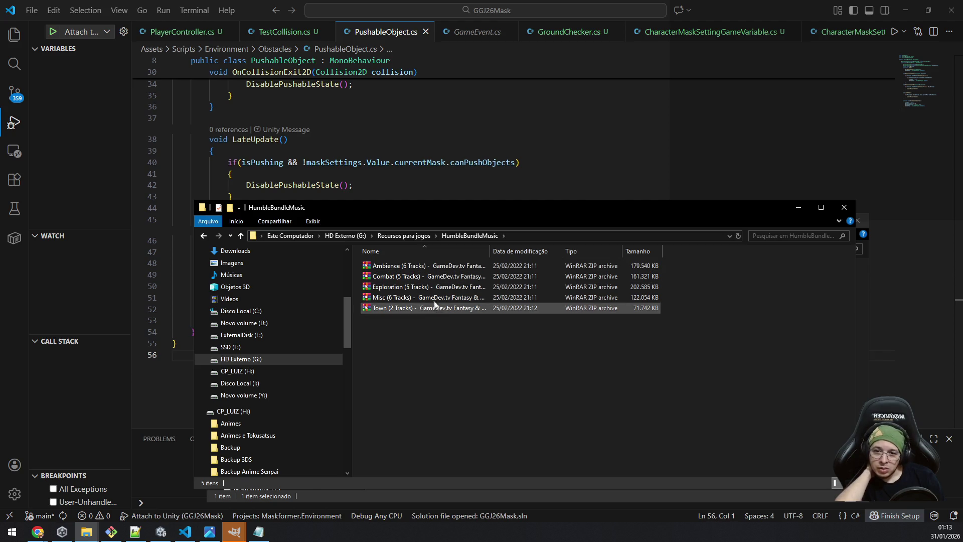
left_click(390, 265)
double_click(390, 265)
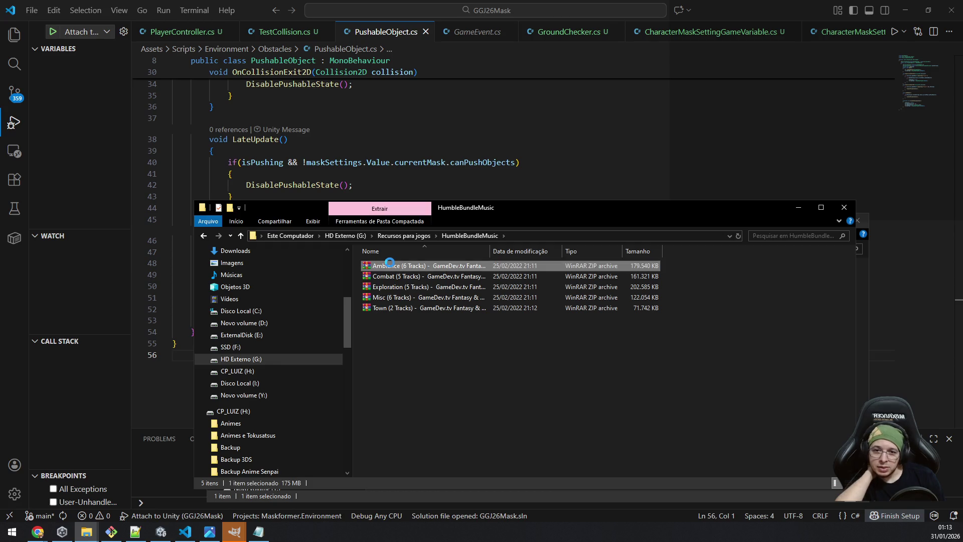
right_click(390, 265)
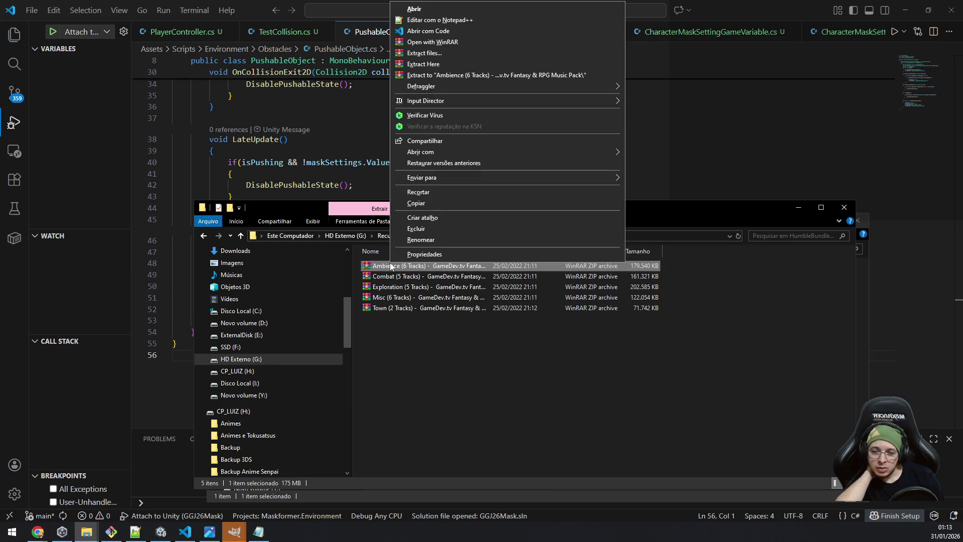
left_click(471, 76)
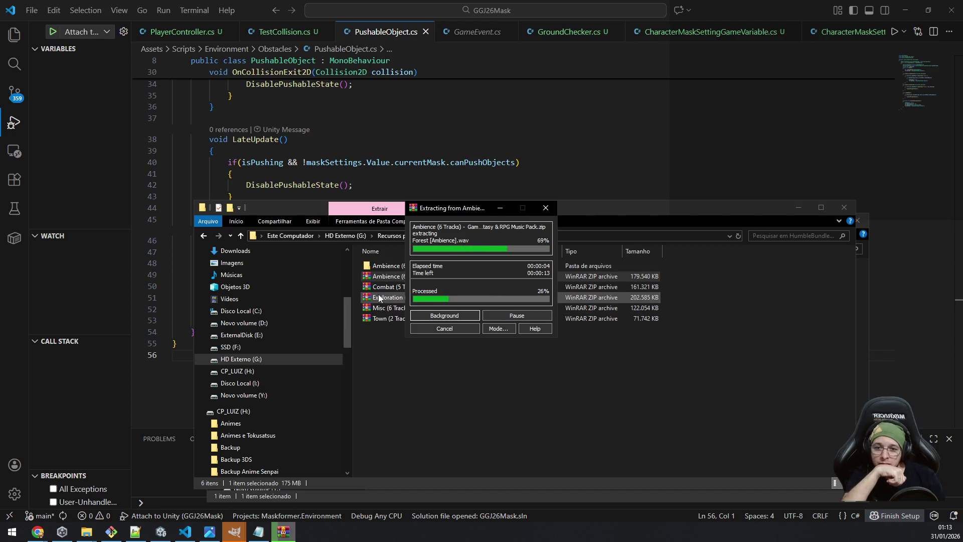
Extract the Exploration and Misc archives here, then open Ambience (6 Tracks) and its License.txt.
left_click(378, 371)
left_click_drag(708, 300, 540, 311)
right_click(434, 308)
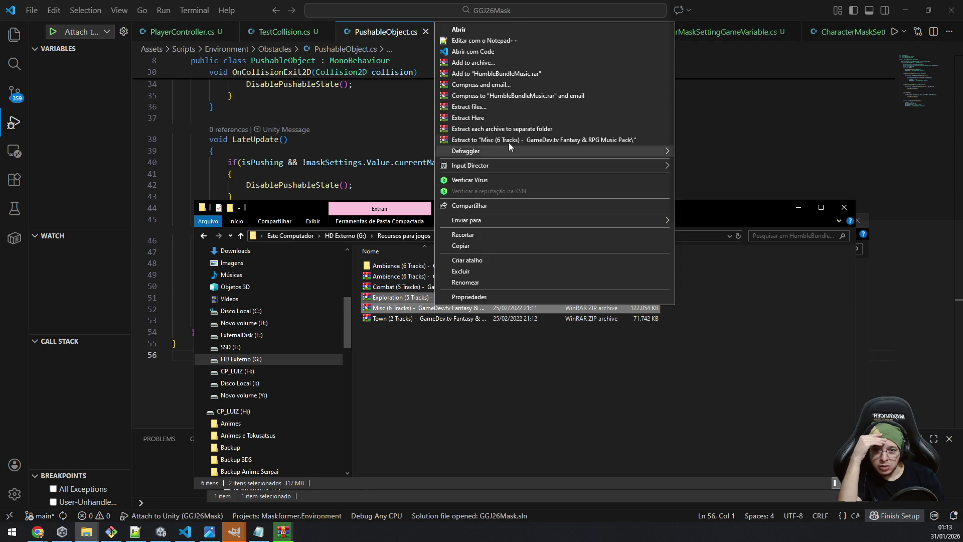
left_click(512, 122)
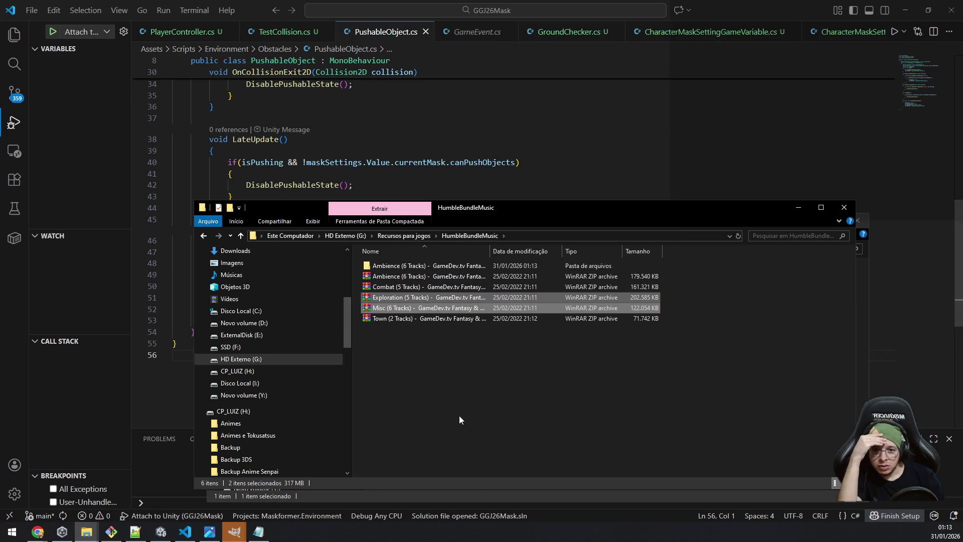
left_click(454, 407)
double_click(418, 269)
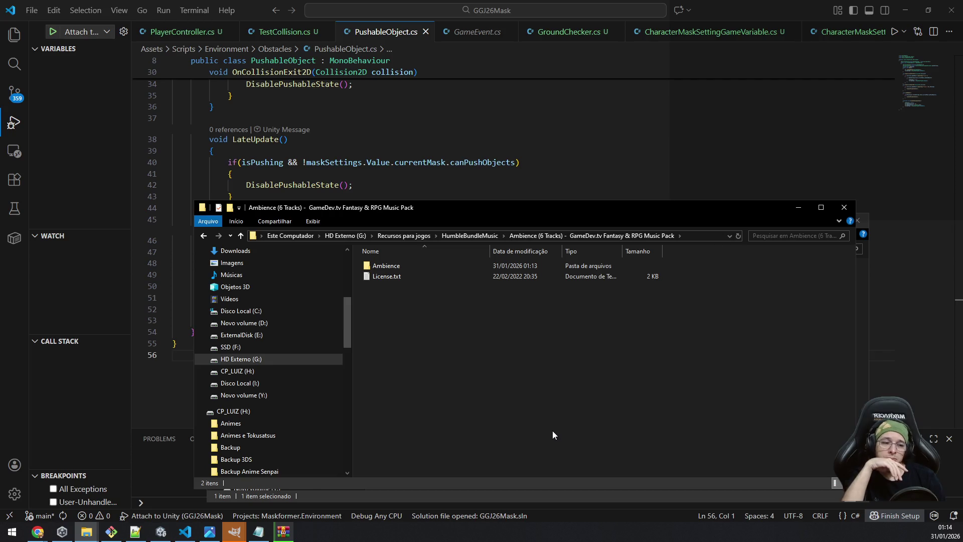
double_click(405, 275)
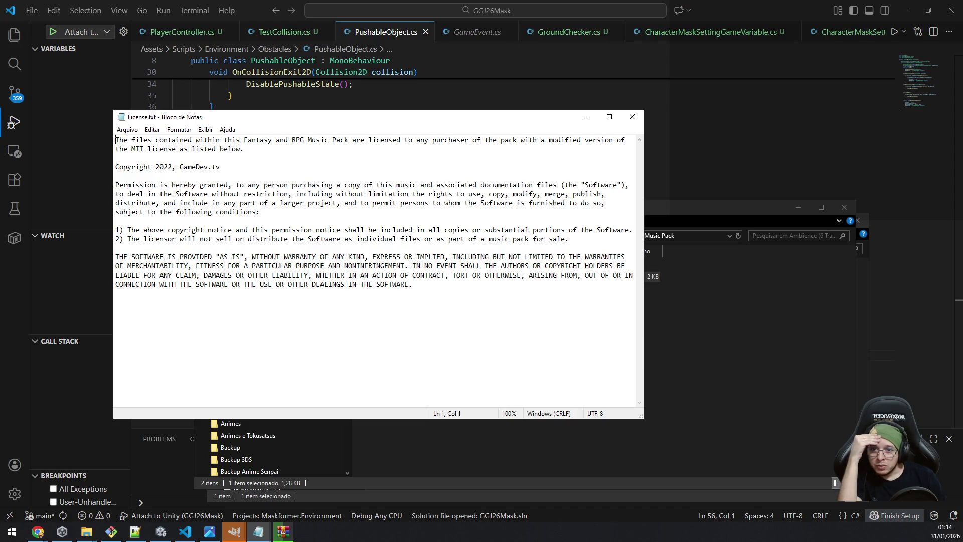
Read License.txt, selecting through its permission and condition paragraphs, then close Notepad choosing Não Salvar.
key("Return")
key("Return")
key("Return")
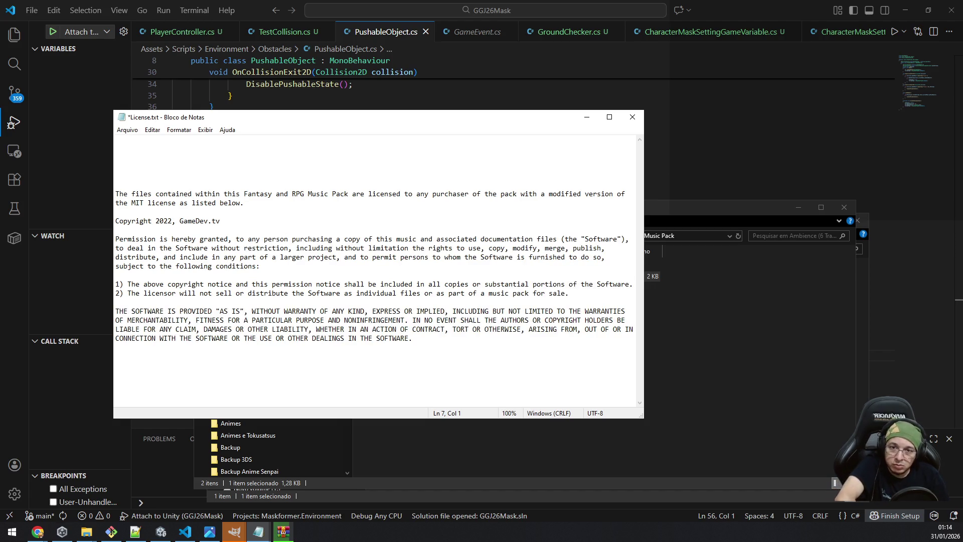
key("ctrl+z")
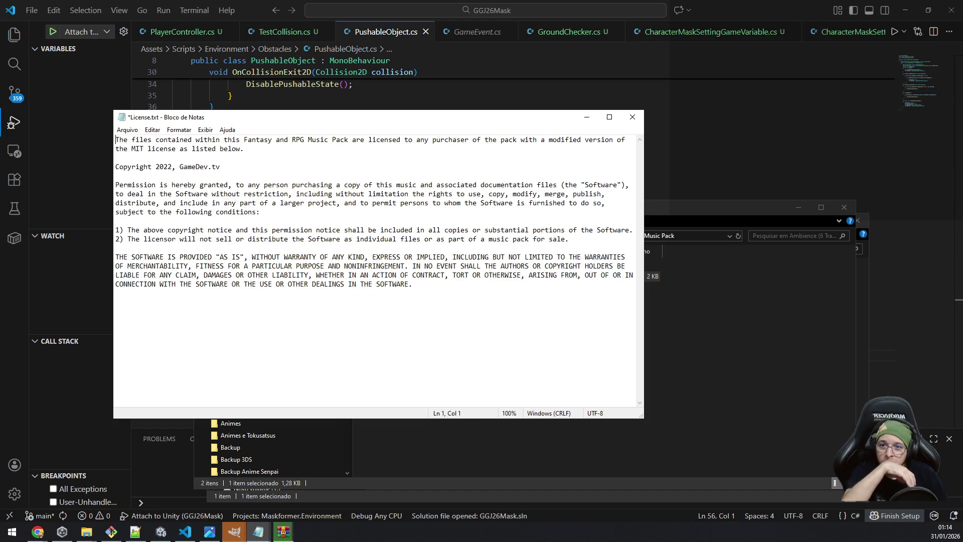
key("shift+Down")
key("shift+Down")
key("shift+Down")
key("shift+Down")
key("shift+Down")
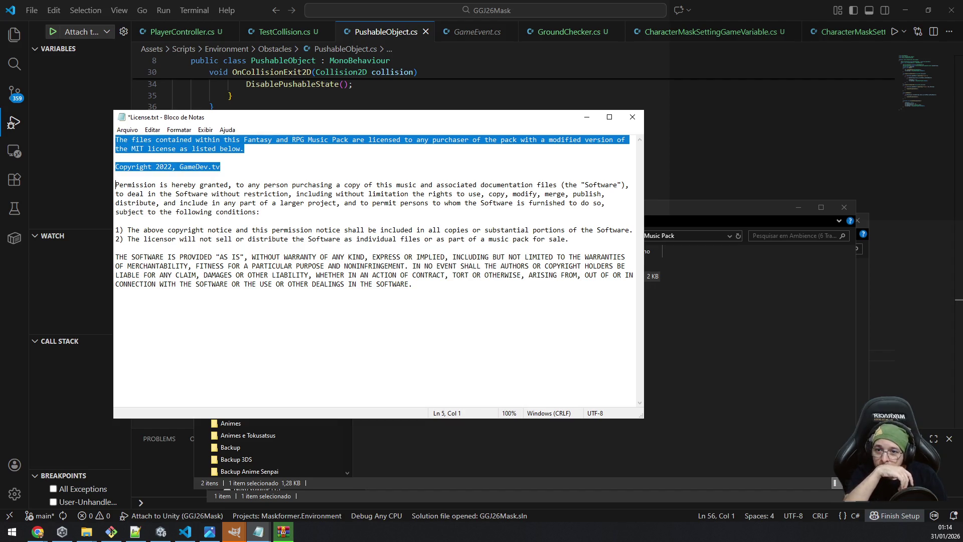
key("shift+Down")
key("shift+Down")
key("shift+Down")
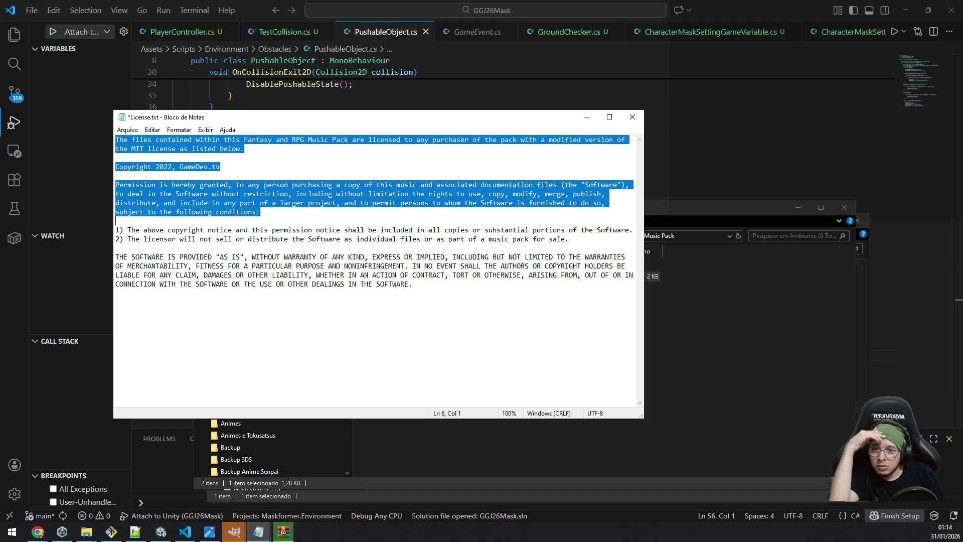
key("shift+Up")
key("shift+Up")
key("shift+Up")
key("shift+Down")
key("shift+Down")
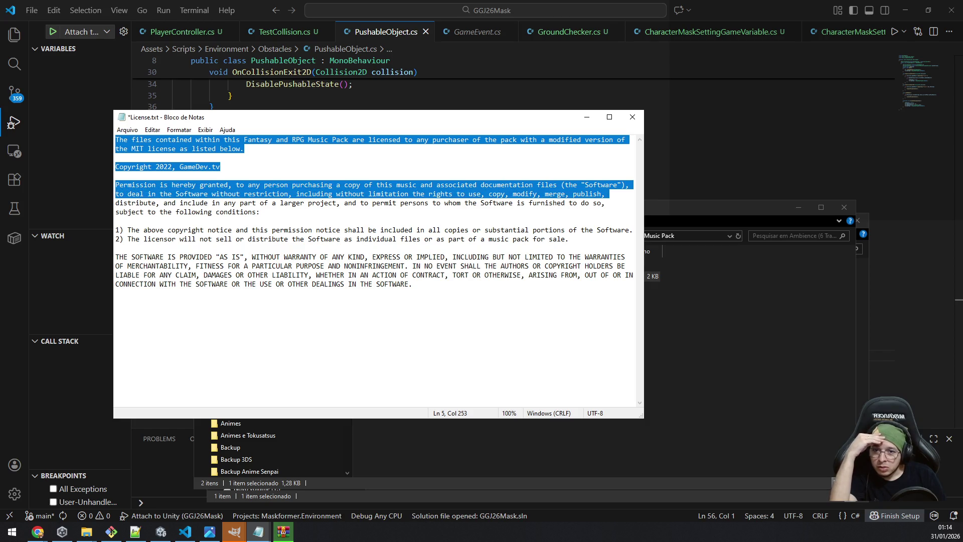
key("shift+Down")
key("shift+Down")
key("shift+Down")
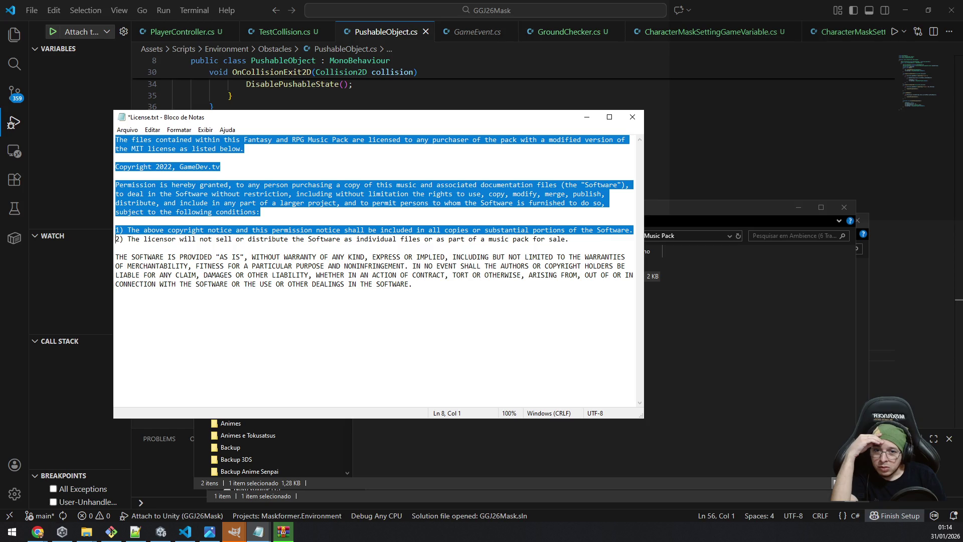
key("shift+Down")
key("shift+Down")
key("shift+Down")
key("shift+Down")
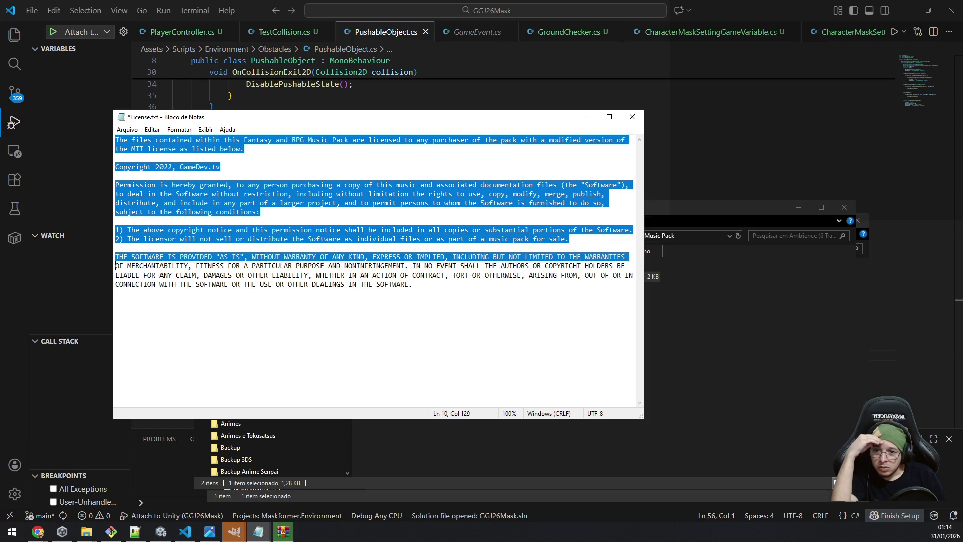
left_click(632, 117)
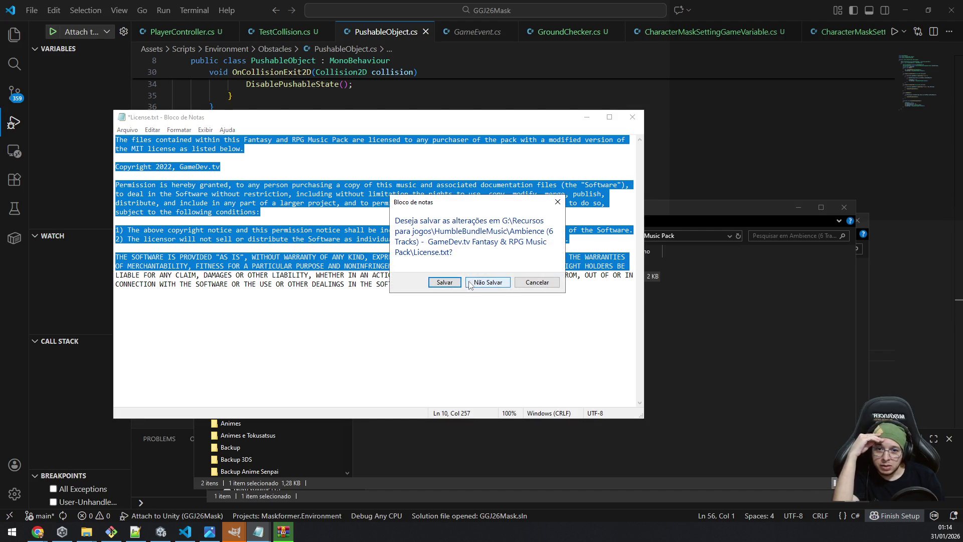
left_click(487, 281)
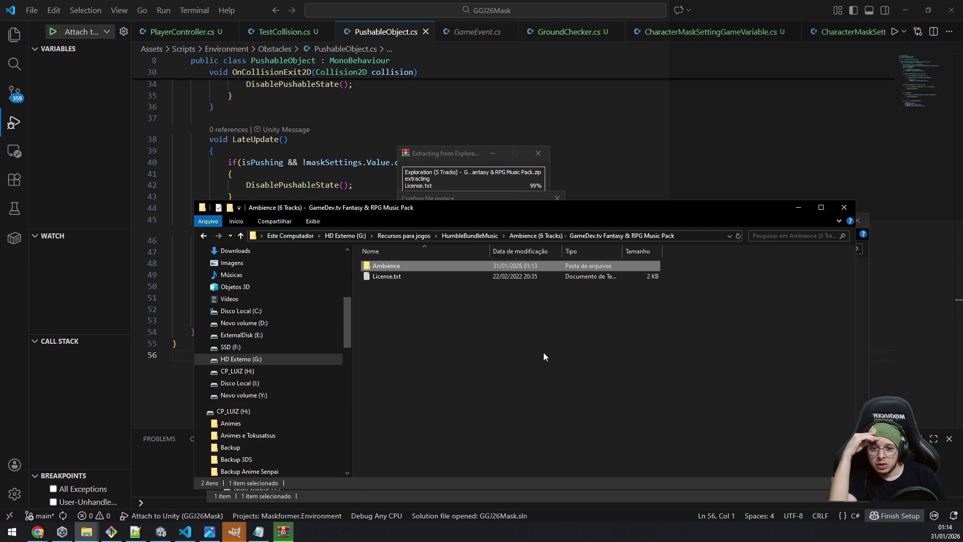
Play the Ambience tracks Forest, Hills, Jungle and Mountains, seeking ahead, then close the player.
key("Return")
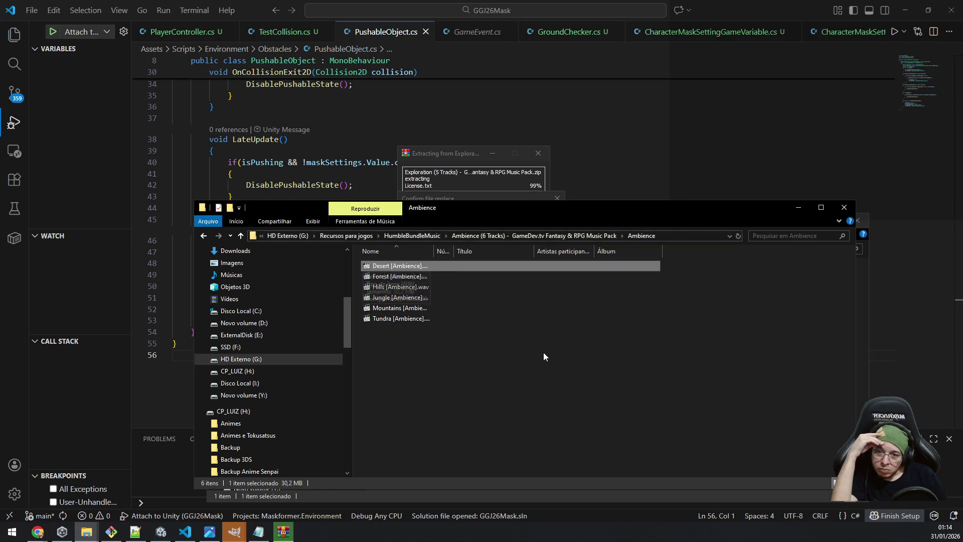
key("Down")
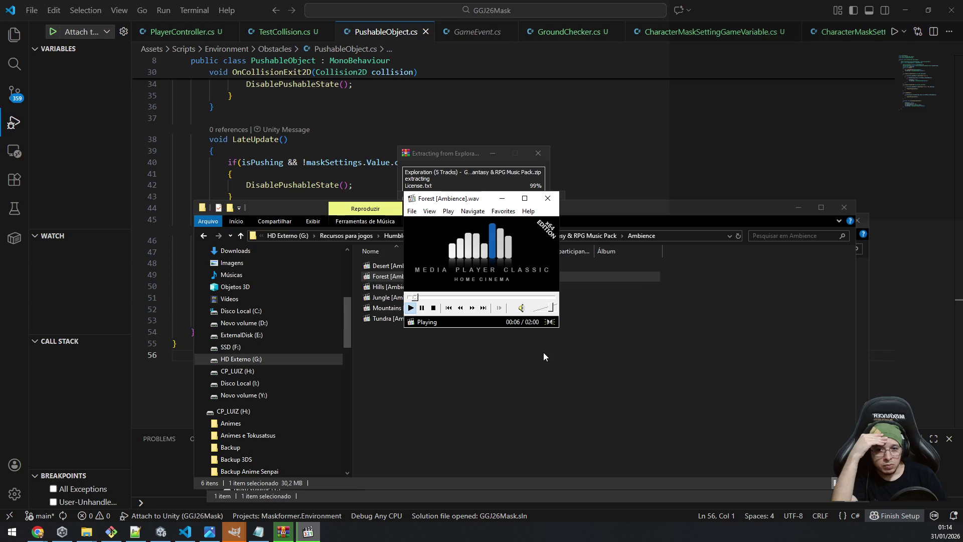
key("Right")
key("Right")
key("Page_Down")
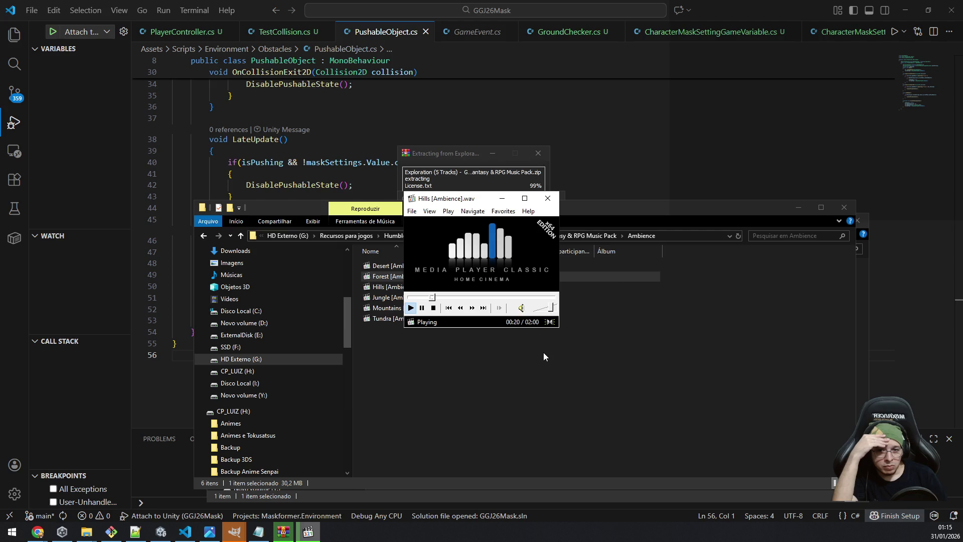
key("Page_Down")
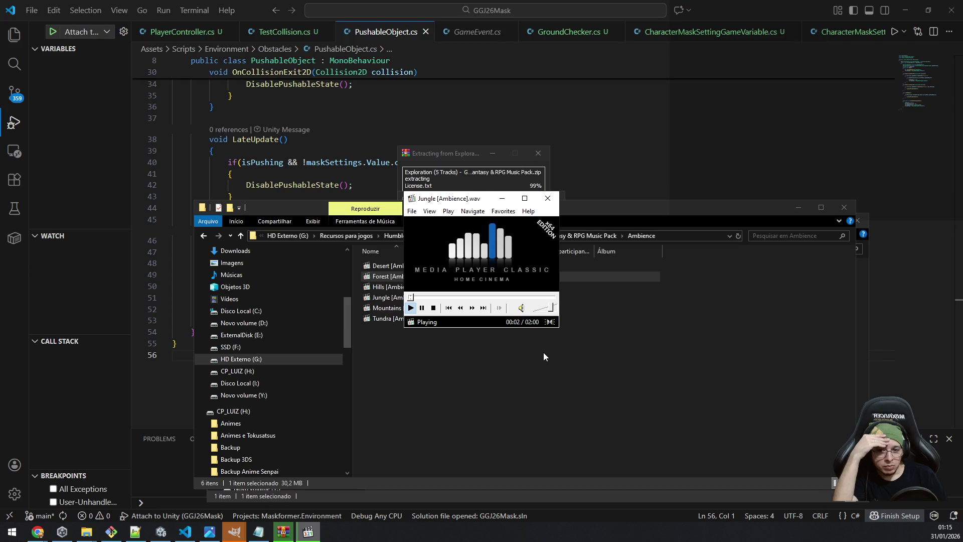
key("Right")
key("Right")
key("Page_Down")
key("Page_Down")
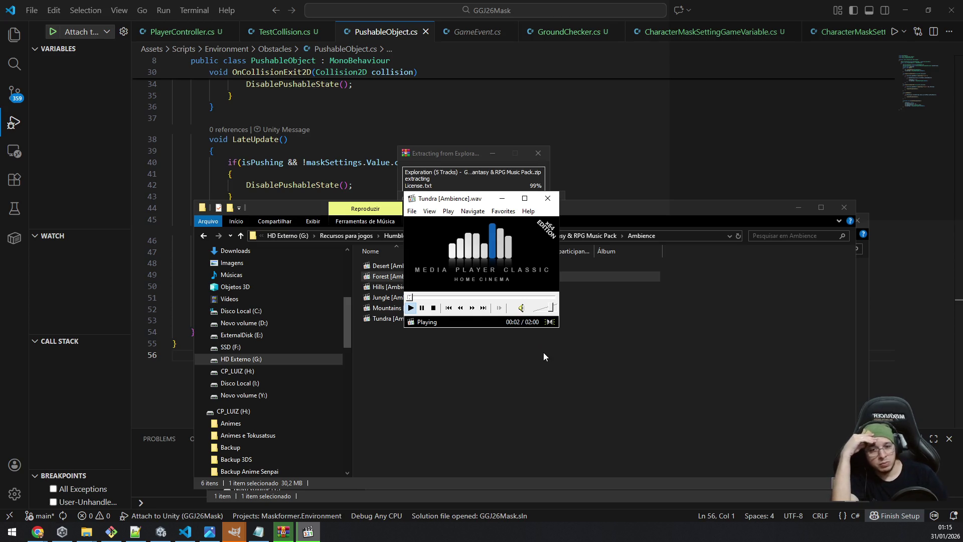
left_click(548, 199)
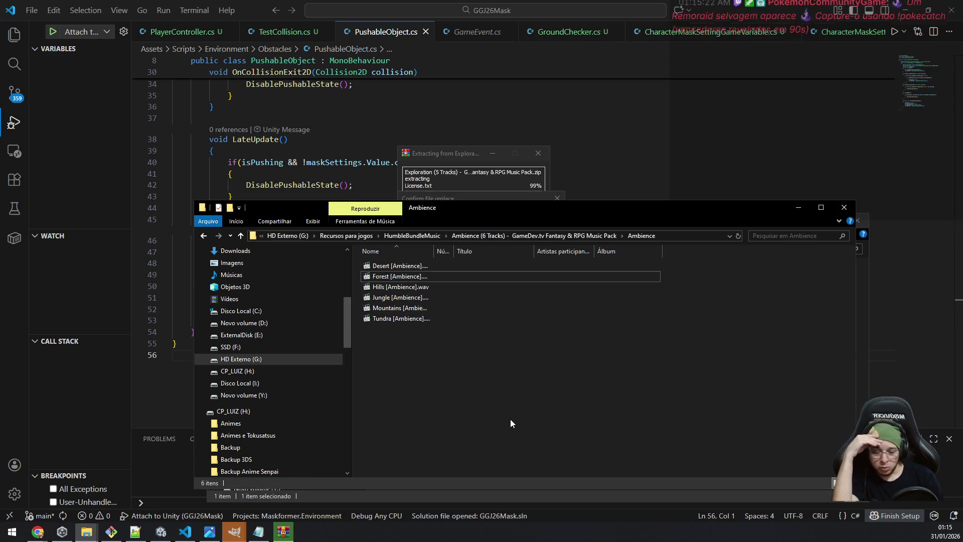
Go back to HumbleBundleMusic, open Exploration and play Dungeon Depths.
key("BackSpace")
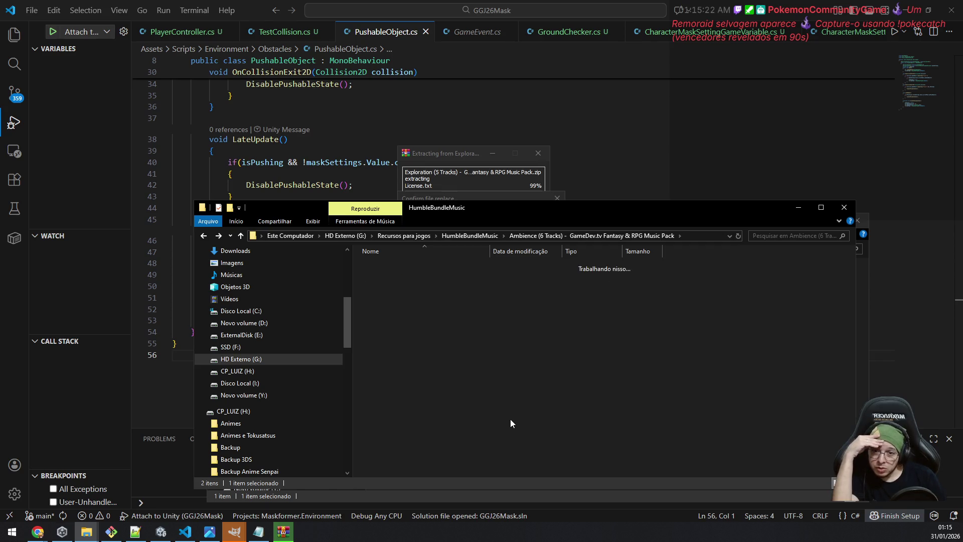
key("BackSpace")
key("Down")
key("Return")
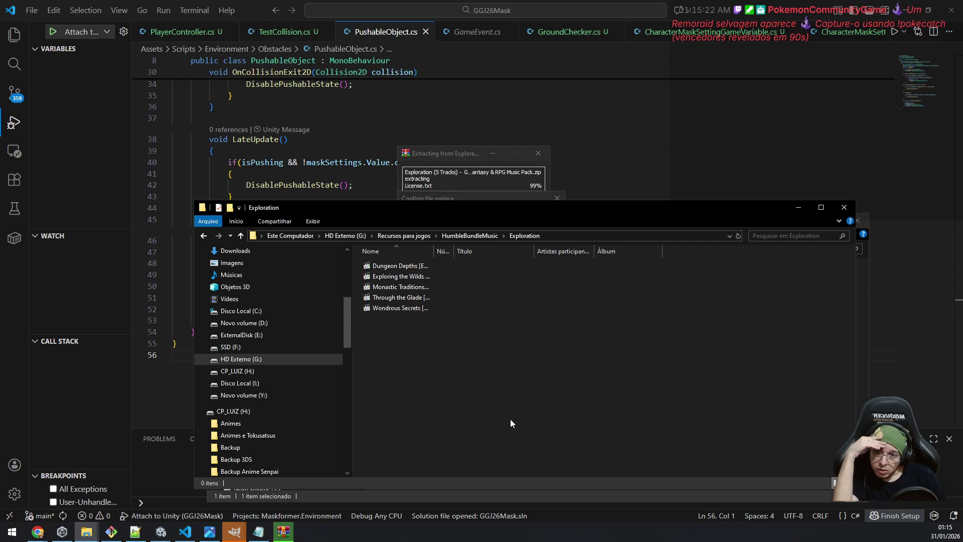
key("Return")
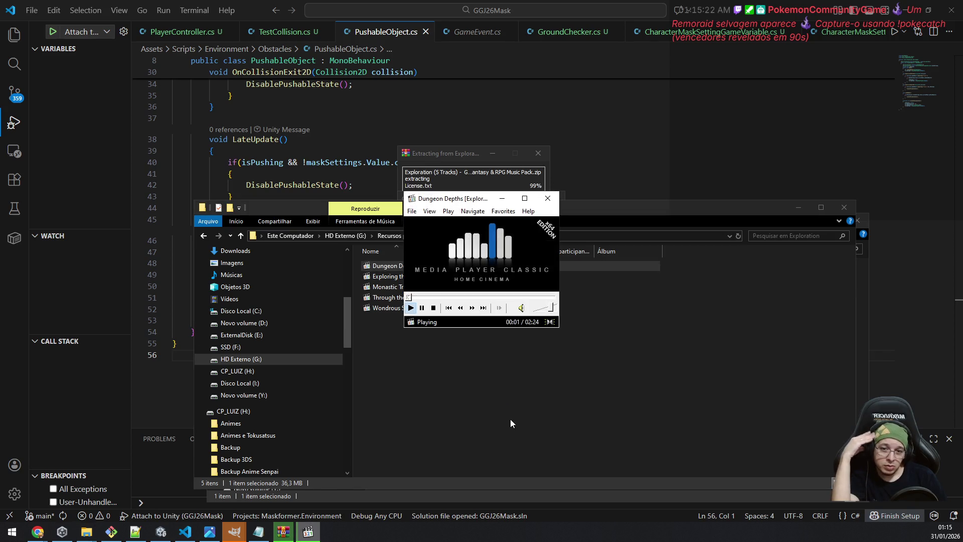
Skip through Exploring the Wilds, Monastic Traditions, Through the Glade and Wondrous Secrets, then close the player.
key("Page_Down")
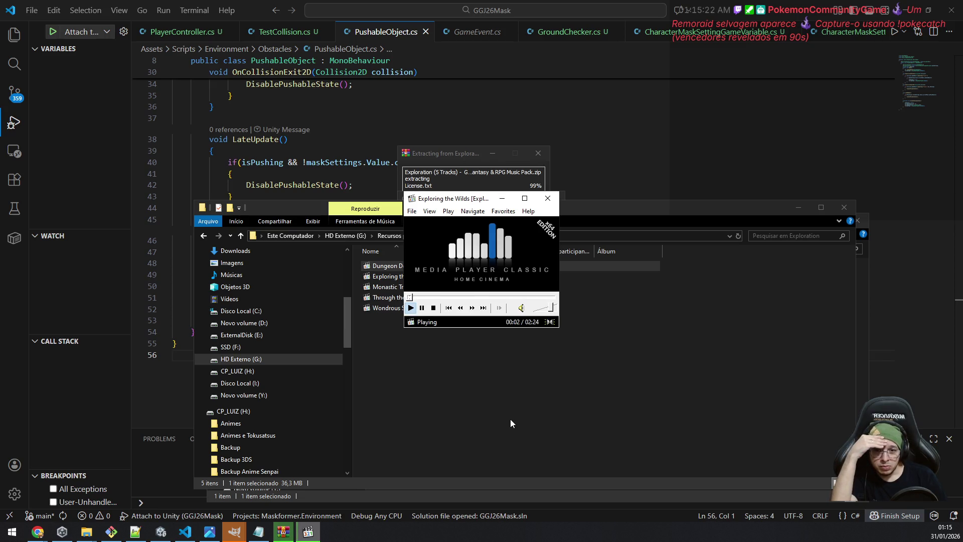
key("Page_Down")
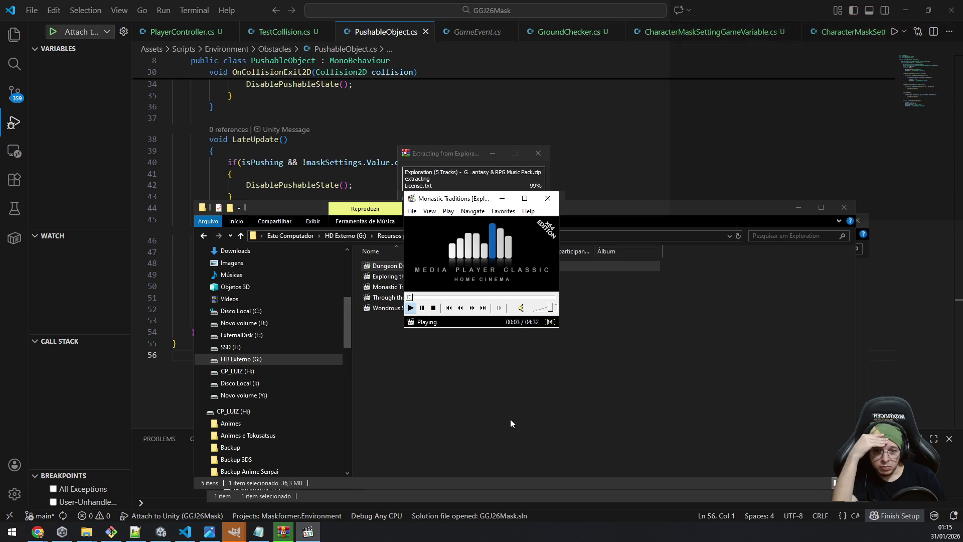
key("Page_Down")
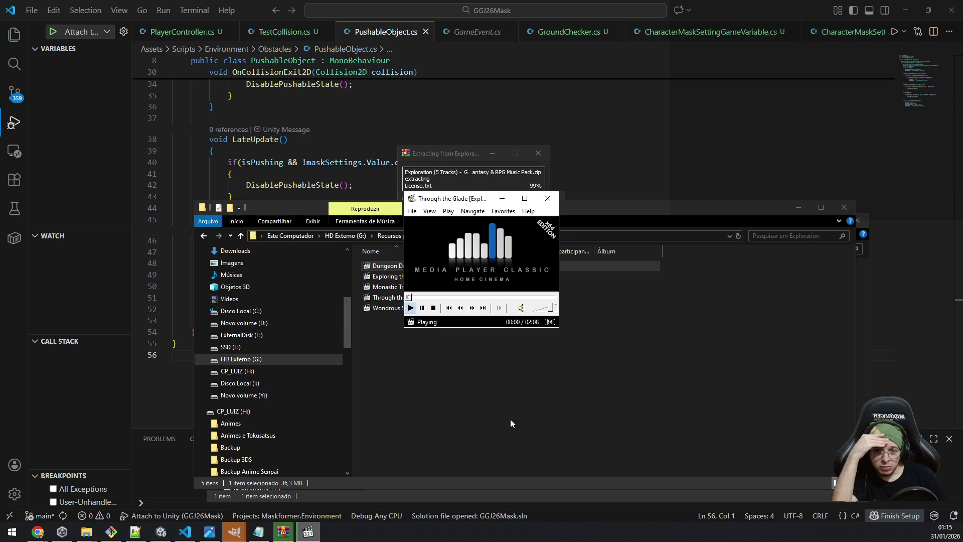
key("Page_Down")
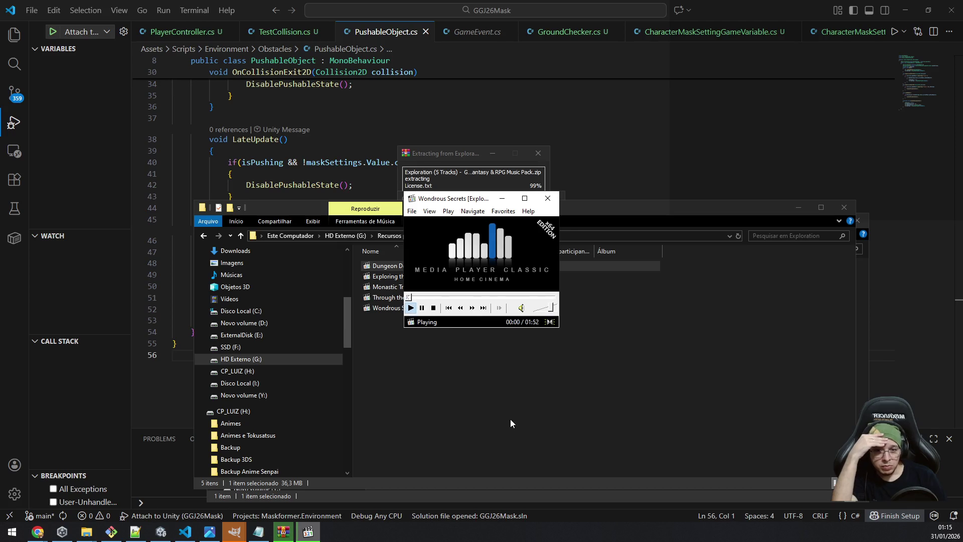
key("alt+F4")
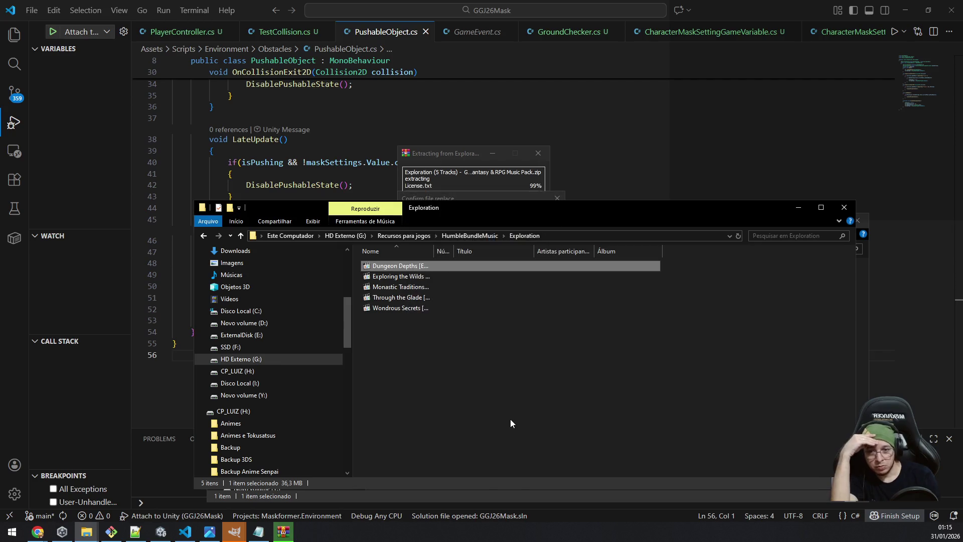
key("BackSpace")
key("Down")
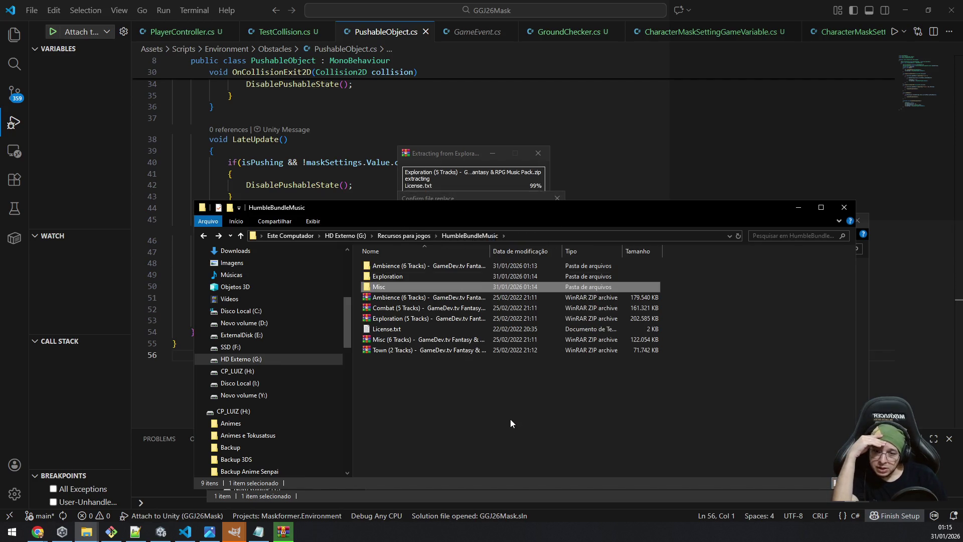
Play Misc tracks Clashing Steel through Joyous Victory, The World is Ours and Time for Pause, then close.
key("Return")
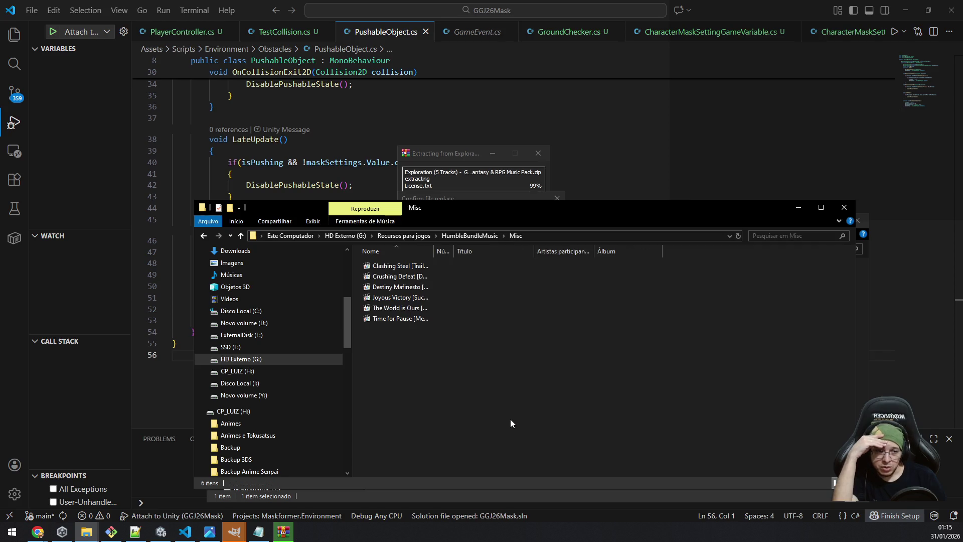
key("Down")
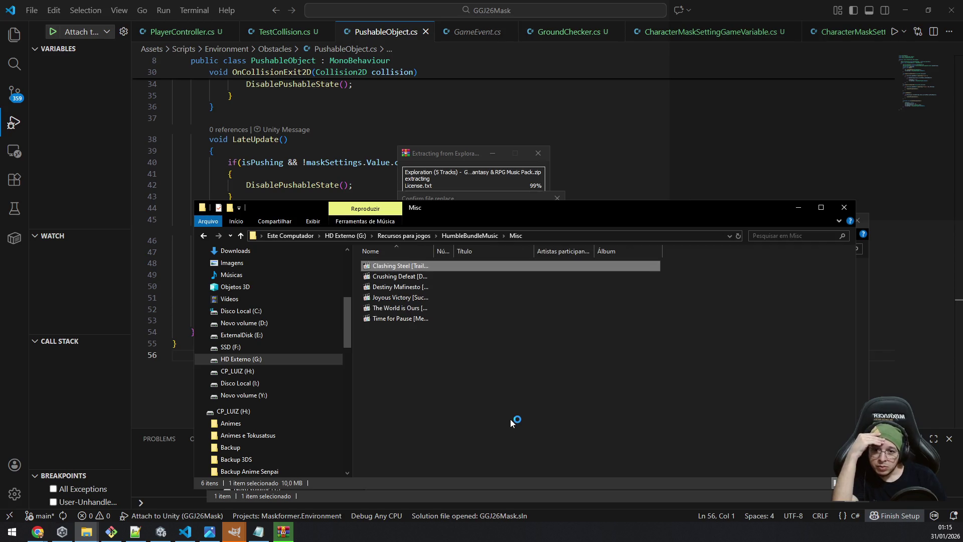
key("Return")
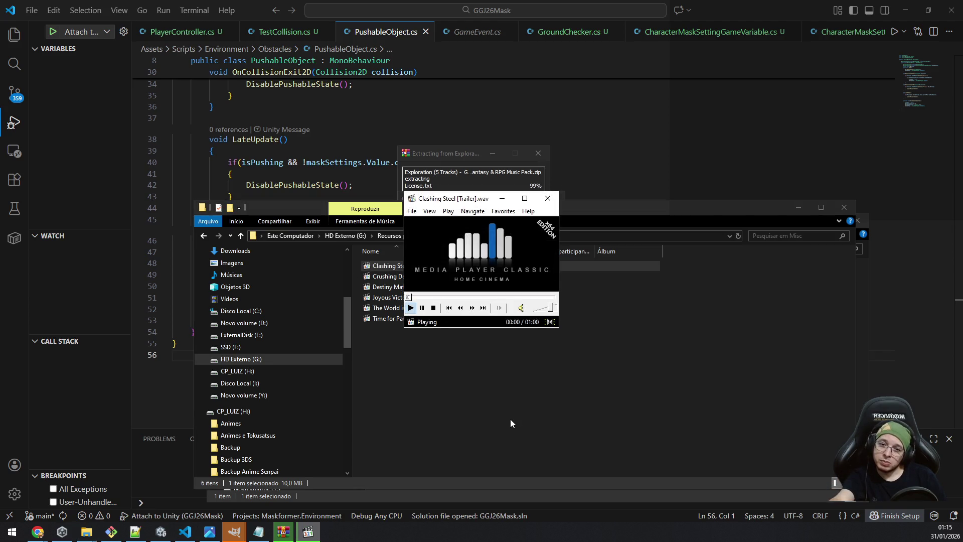
key("Page_Down")
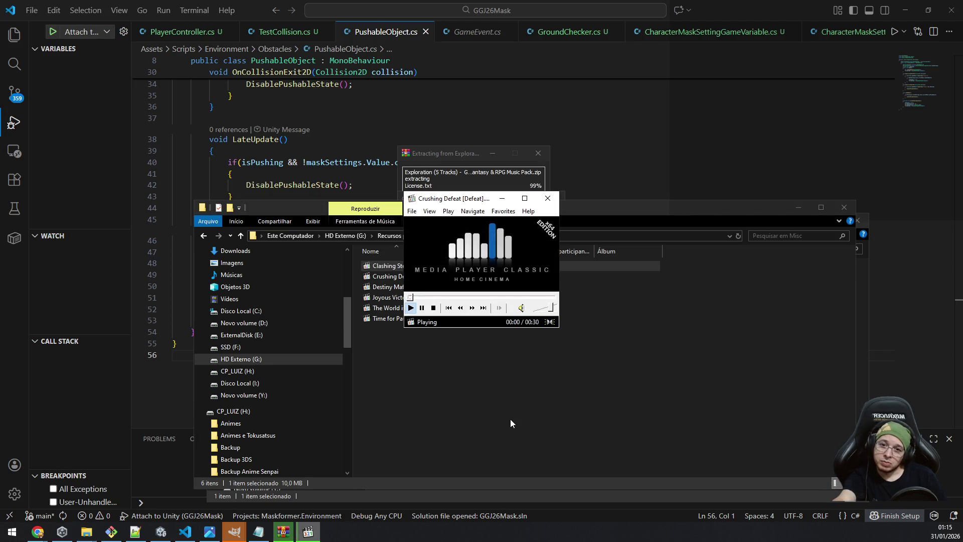
key("Page_Down")
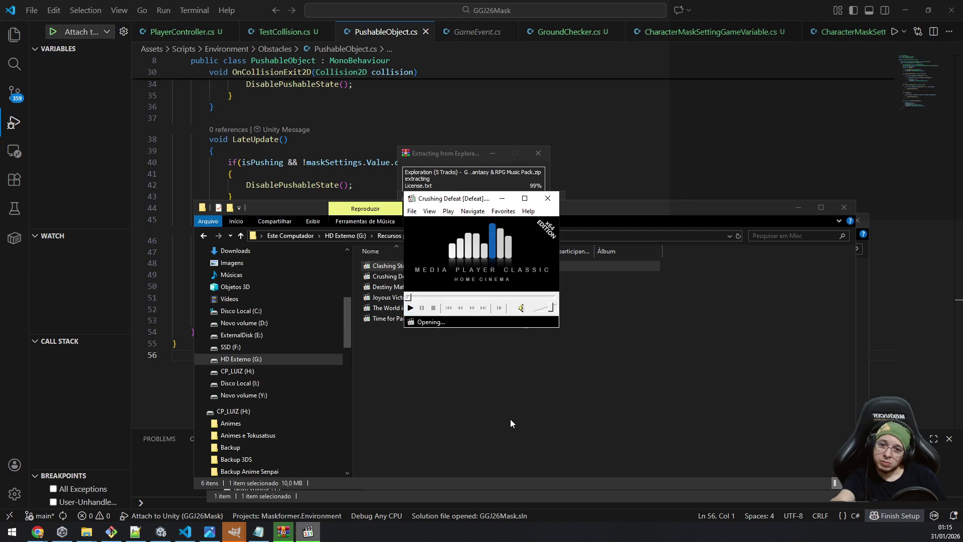
key("Page_Down")
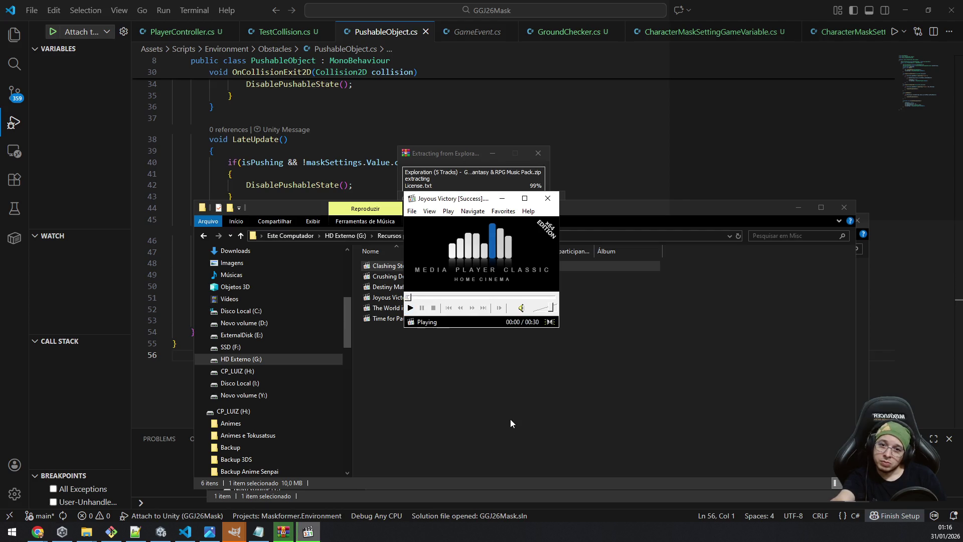
key("Page_Down")
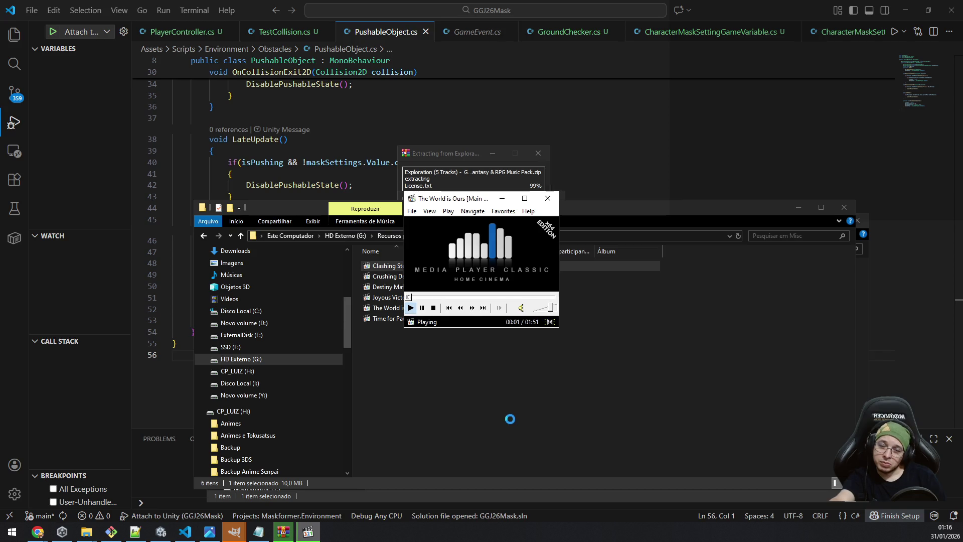
key("Page_Down")
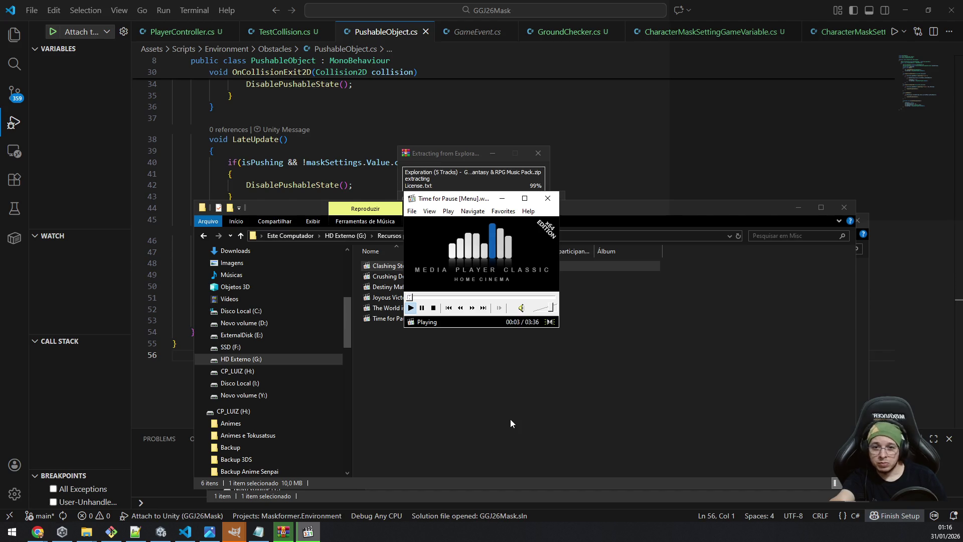
key("alt+F4")
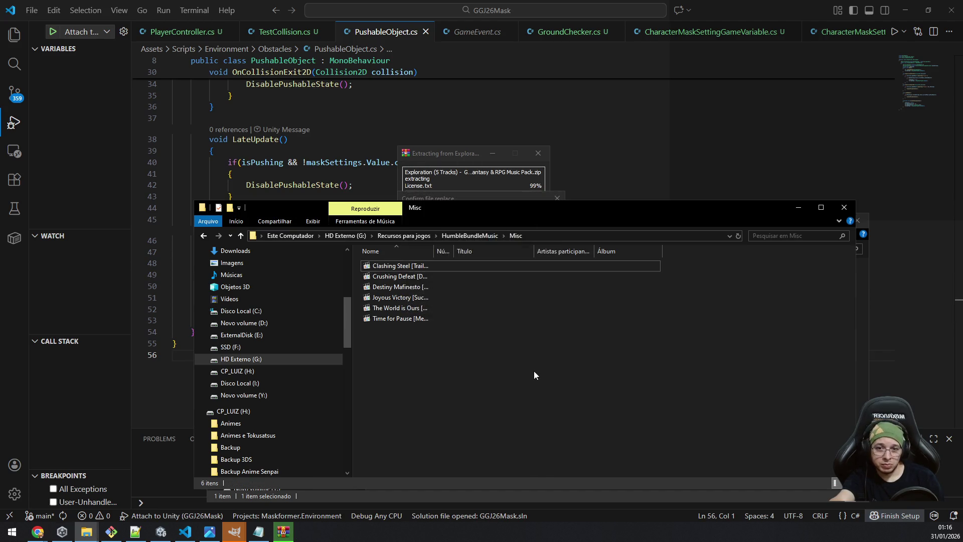
key("alt+Up")
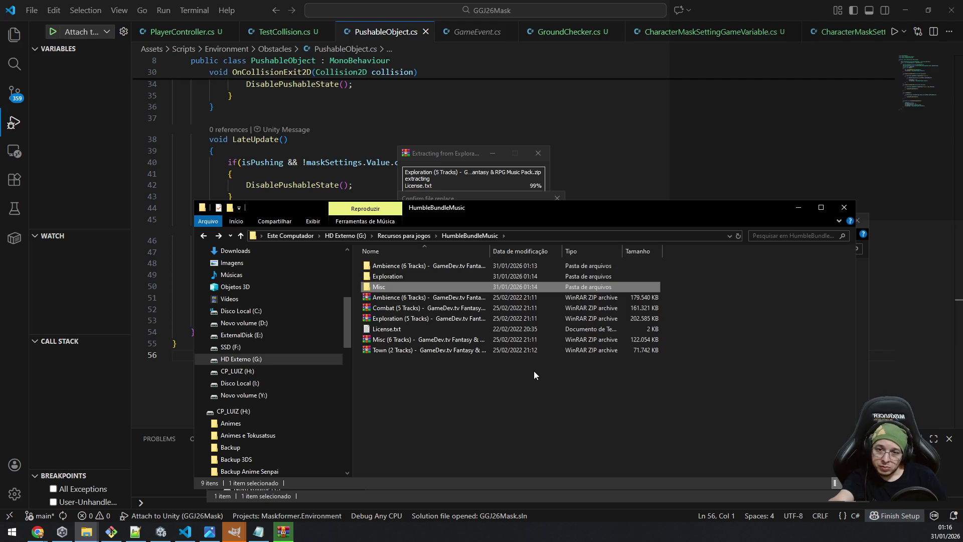
Try deleting the extracted music folders, dismiss the confirmation, then go up to Recursos para jogos.
key("shift+Up")
key("shift+Up")
key("Delete")
key("Return")
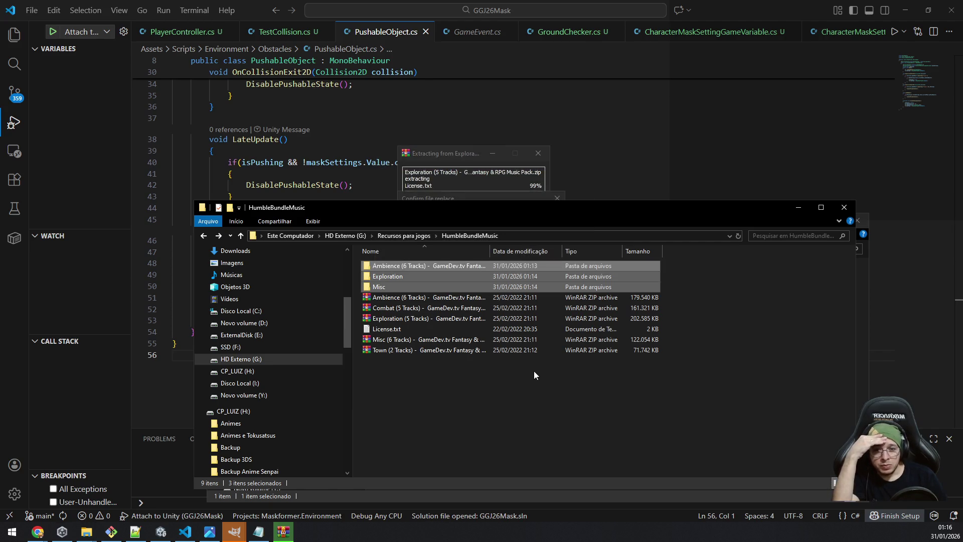
key("alt+Up")
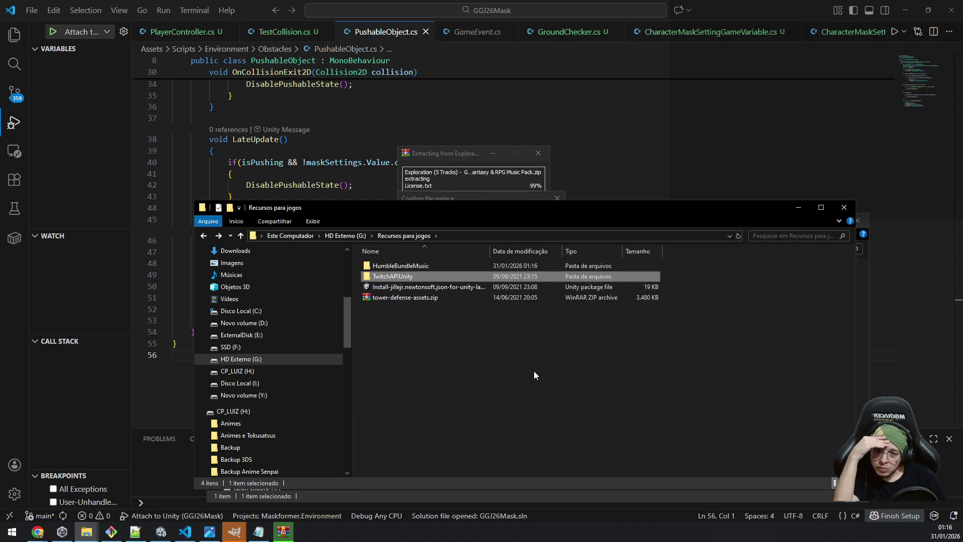
key("Up")
key("Down")
key("Down")
key("Down")
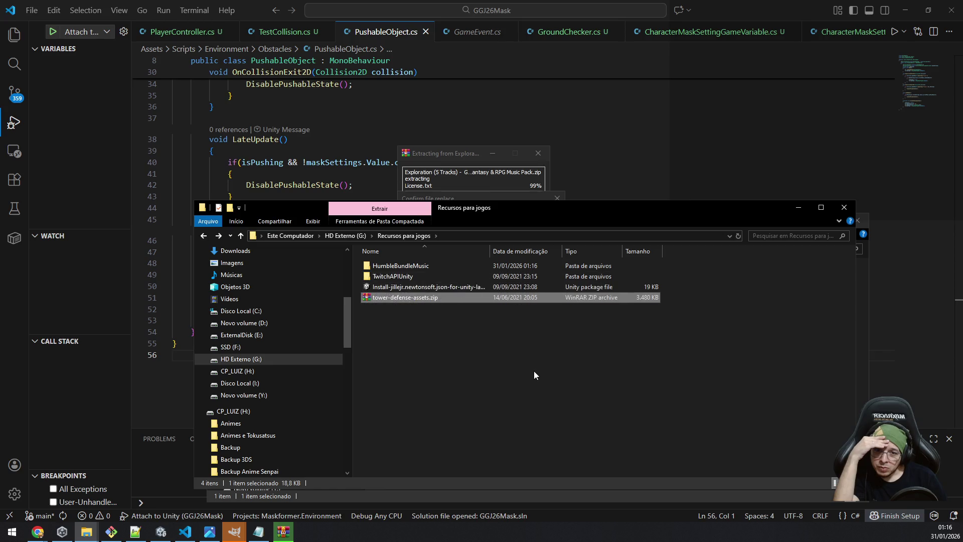
Go up to the HD Externo (G:) drive and briefly open its Downloads folder.
key("alt+Up")
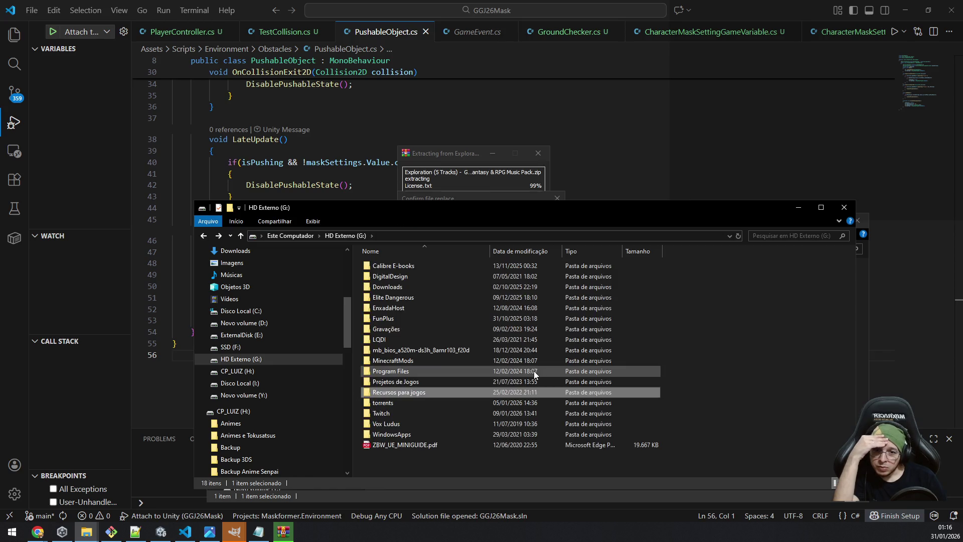
key("Down")
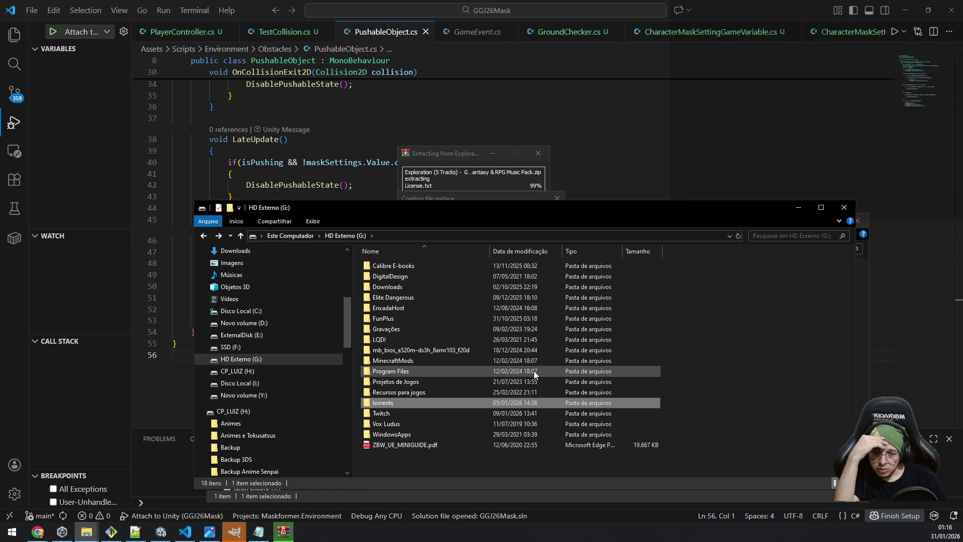
key("Up")
key("Up")
key("Up")
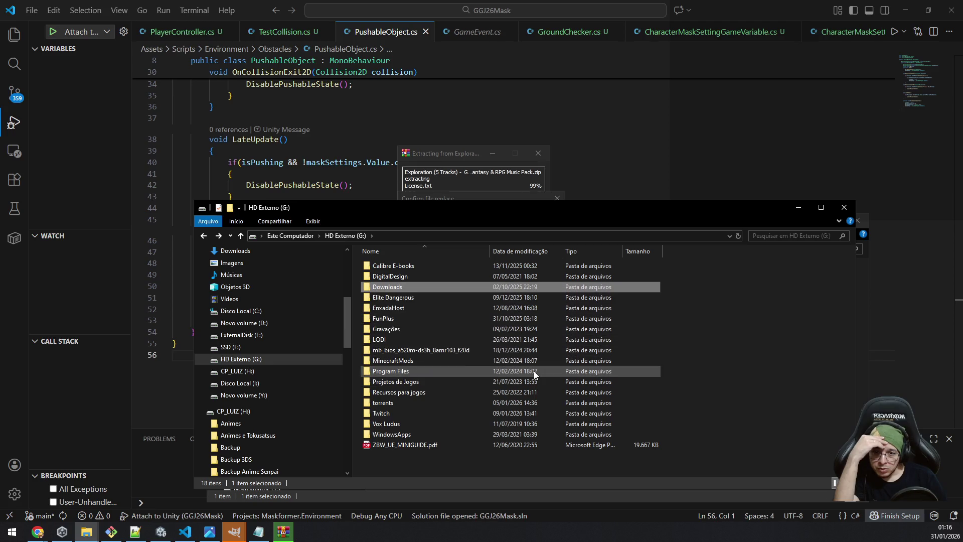
key("Return")
key("BackSpace")
key("Down")
key("Down")
key("Down")
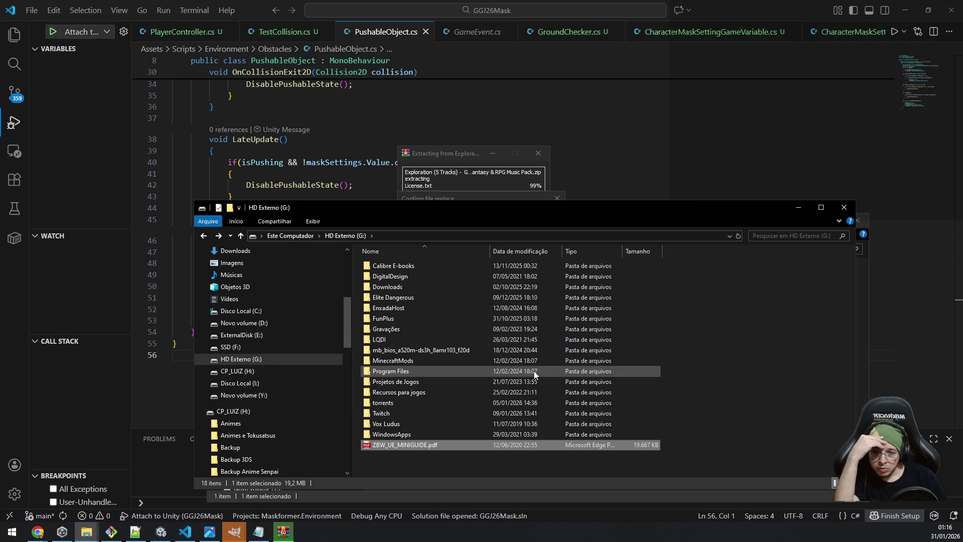
Browse H:\Recursos para jogos, peek into the 2D folder, then close the window.
key("r")
key("Return")
key("n")
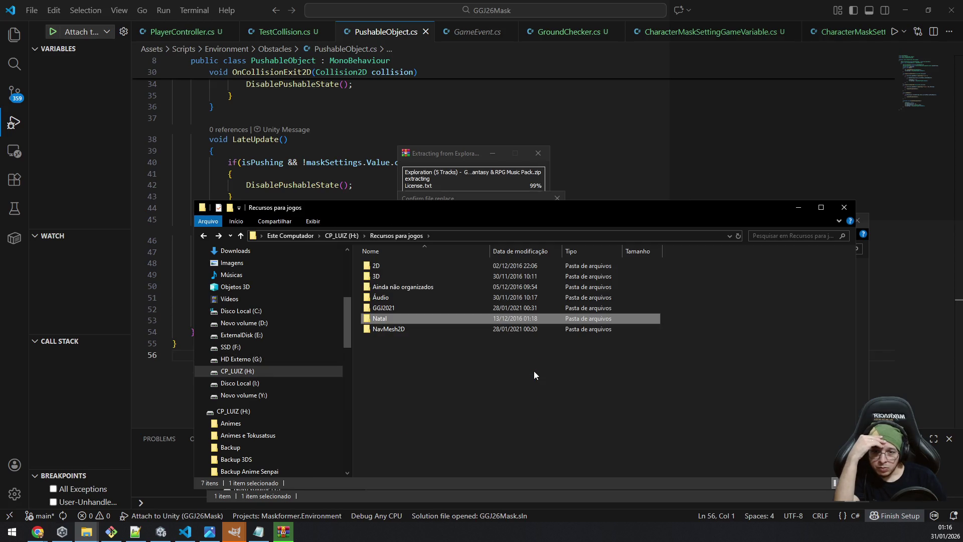
key("Up")
key("Up")
key("Up")
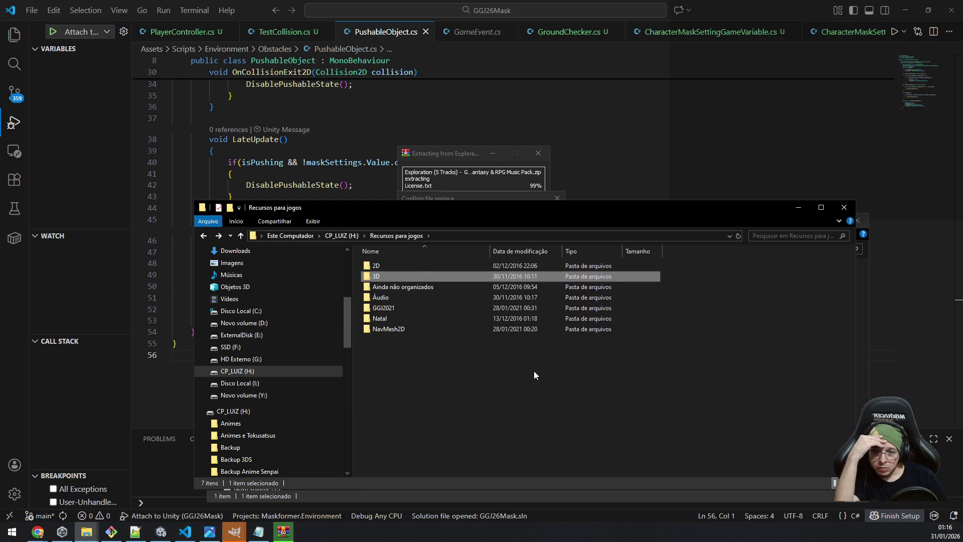
type("aannná")
key("Up")
key("Up")
key("Down")
key("Up")
key("Up")
key("Return")
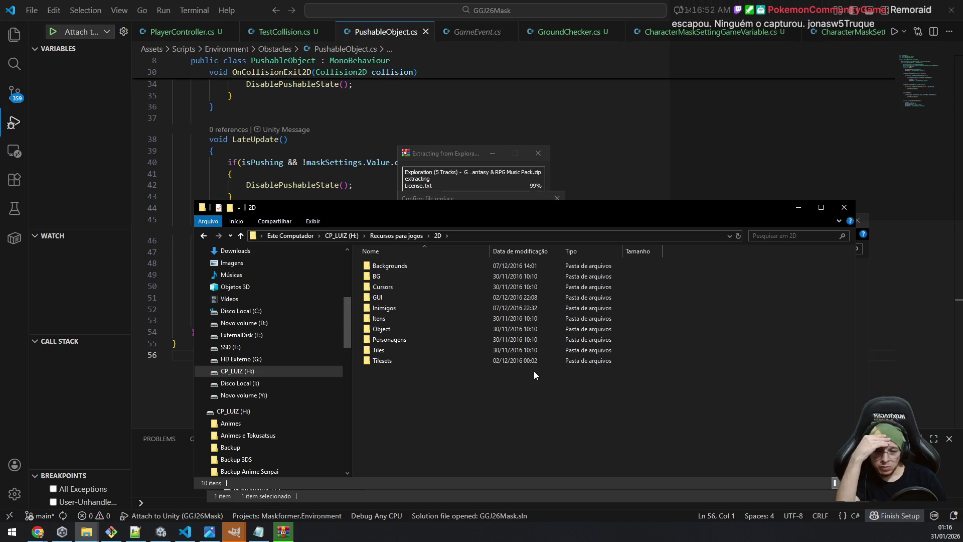
key("BackSpace")
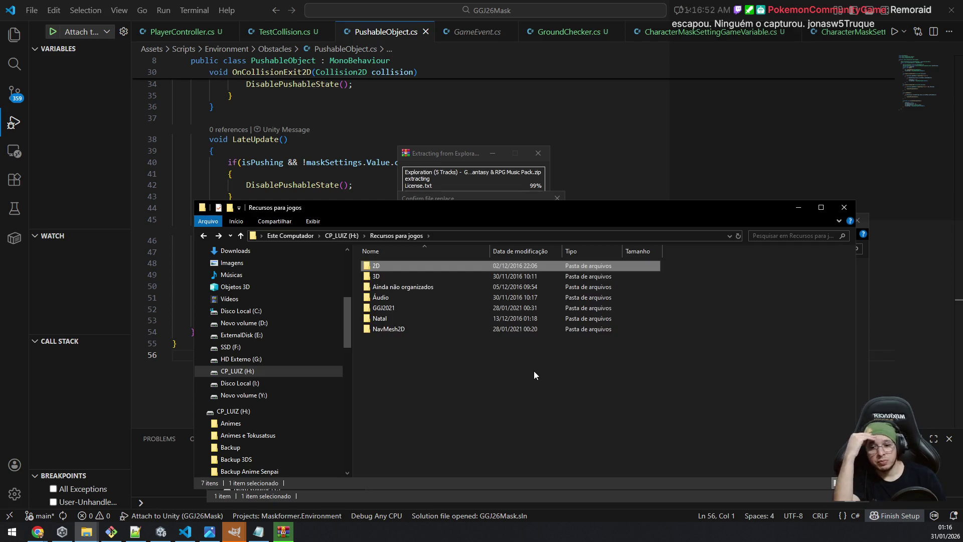
left_click(844, 207)
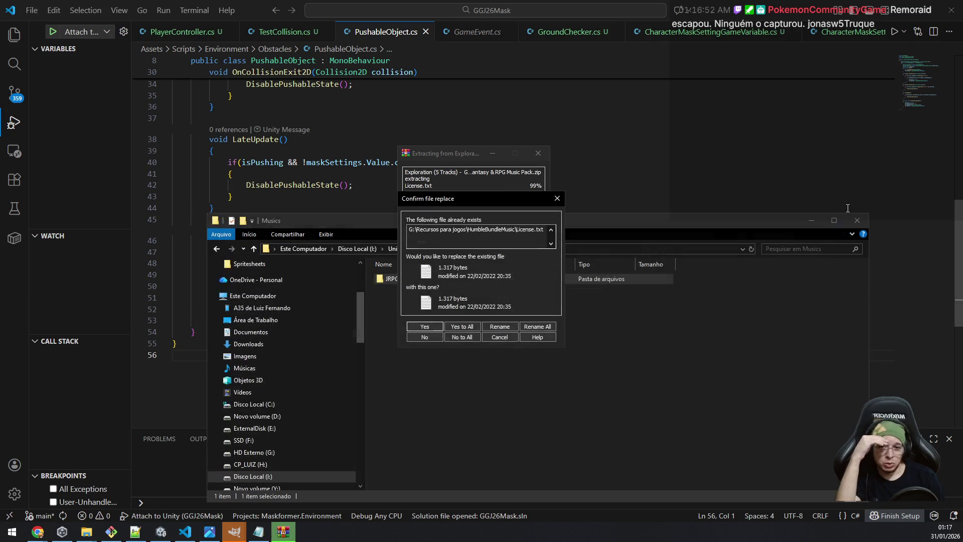
Confirm the file replace, open the JRPG Music Pack folder, and play Exploration1 - Grasslands.
left_click(462, 340)
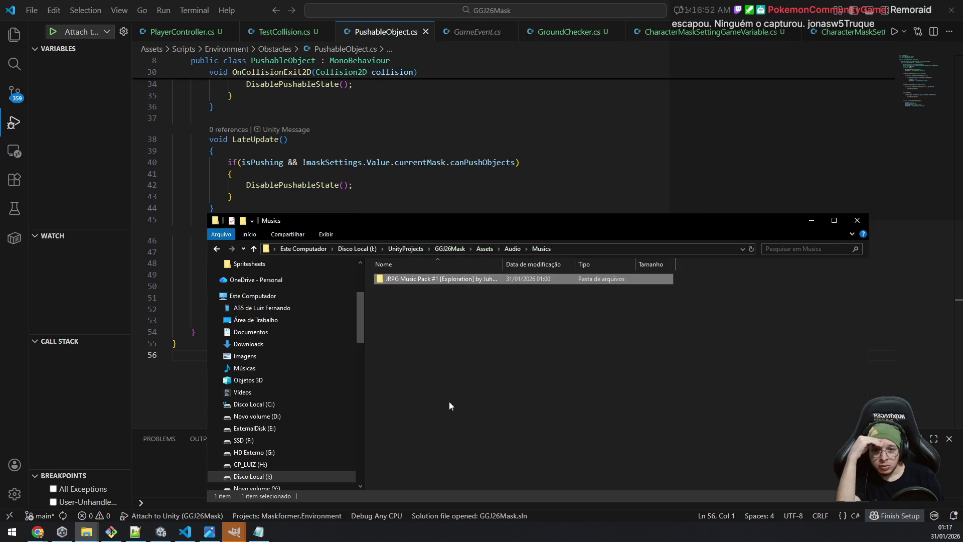
double_click(432, 280)
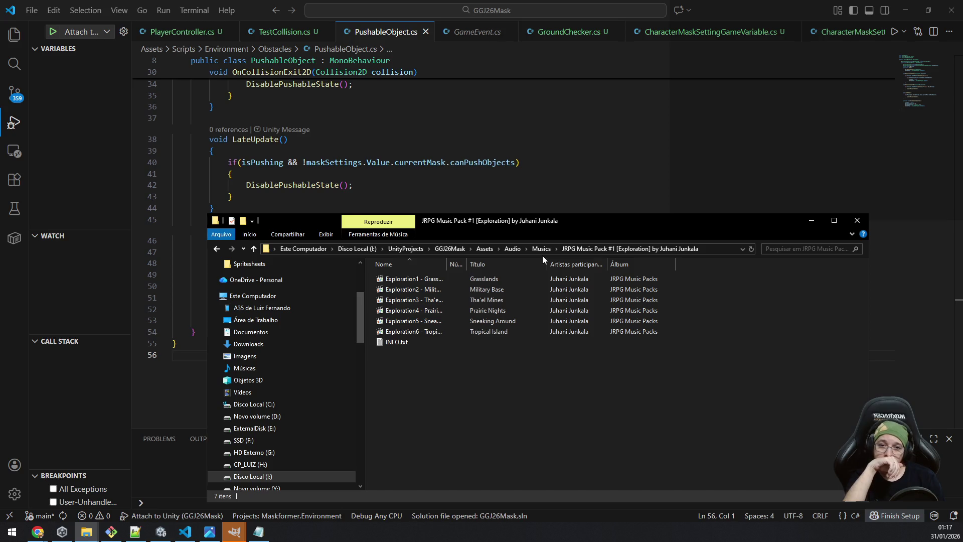
left_click(406, 283)
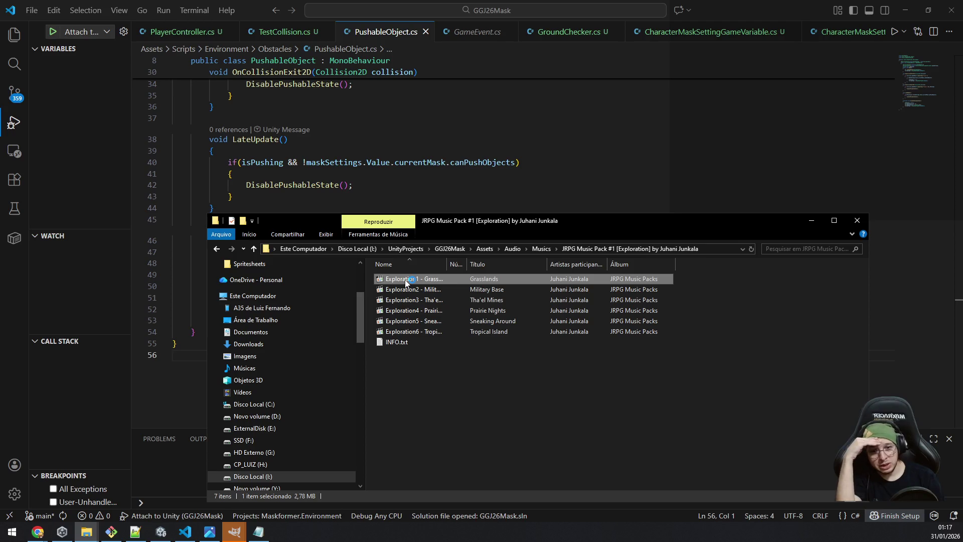
double_click(405, 282)
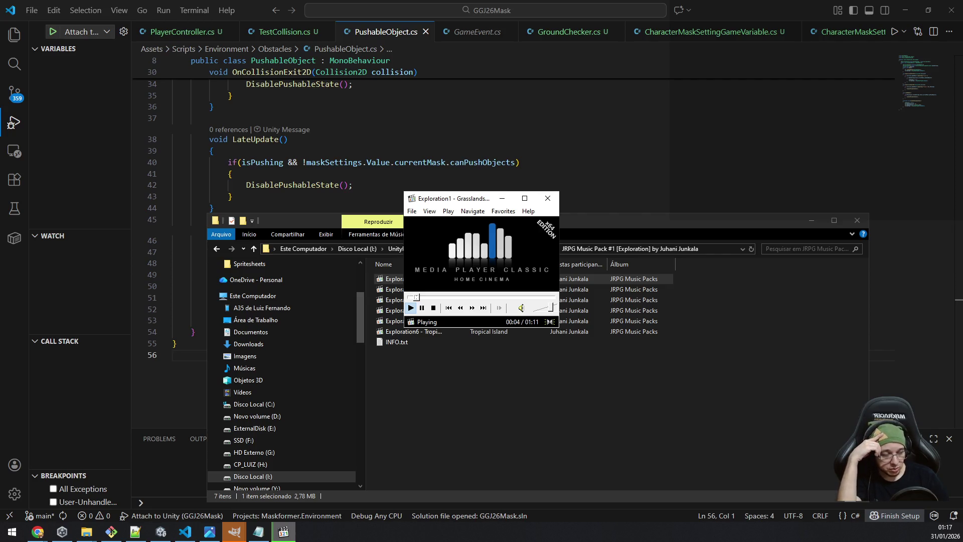
Skip through Exploration2 to Exploration6 - Tropical Island in Media Player Classic, then close it.
key("Page_Down")
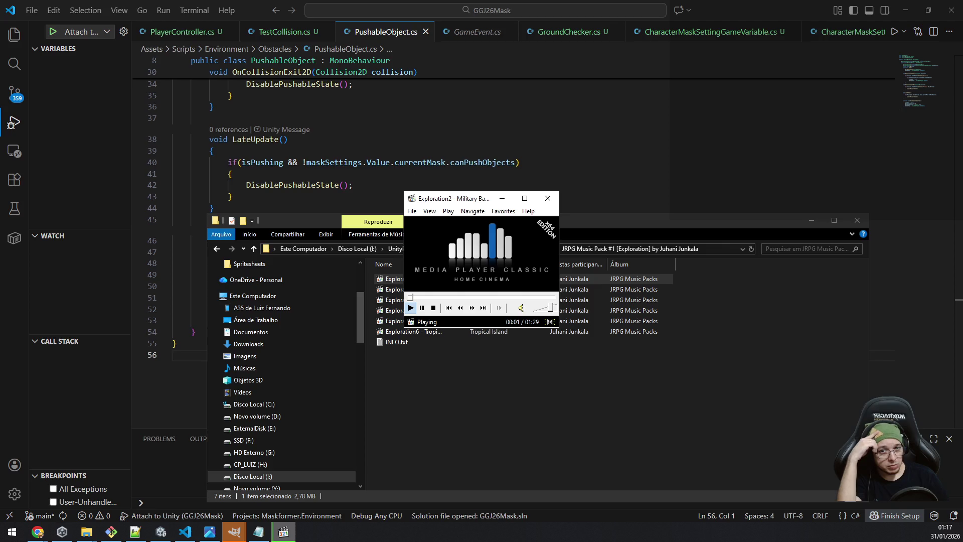
key("Page_Down")
key("Page_Down")
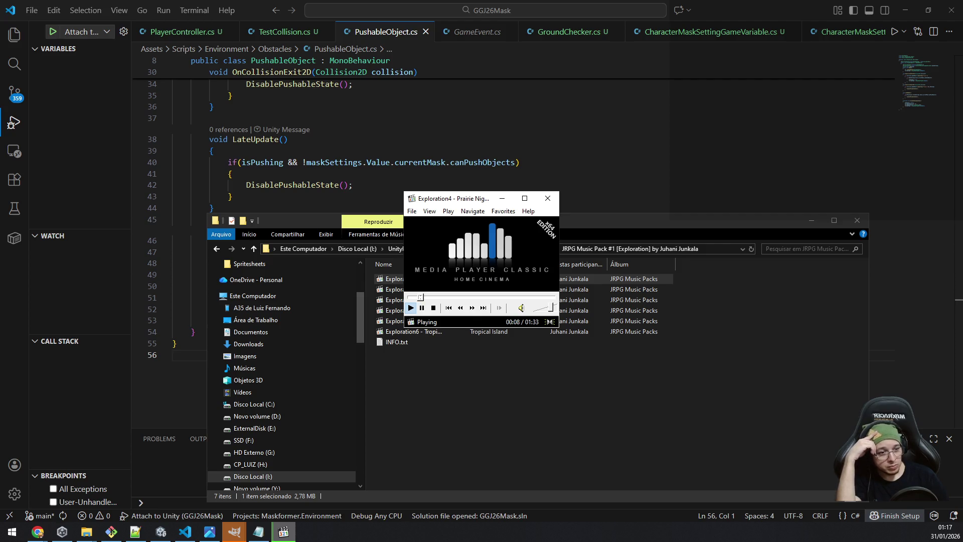
key("Page_Down")
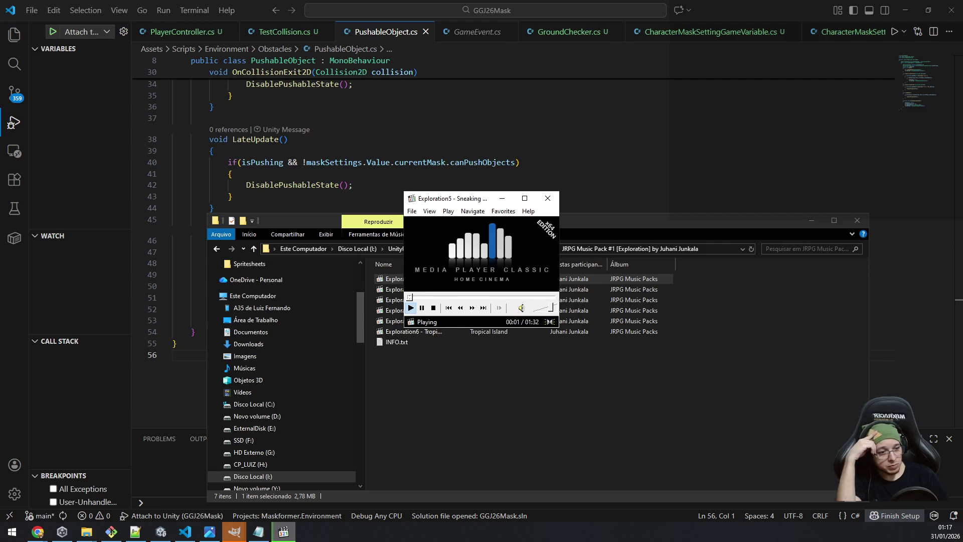
key("Page_Down")
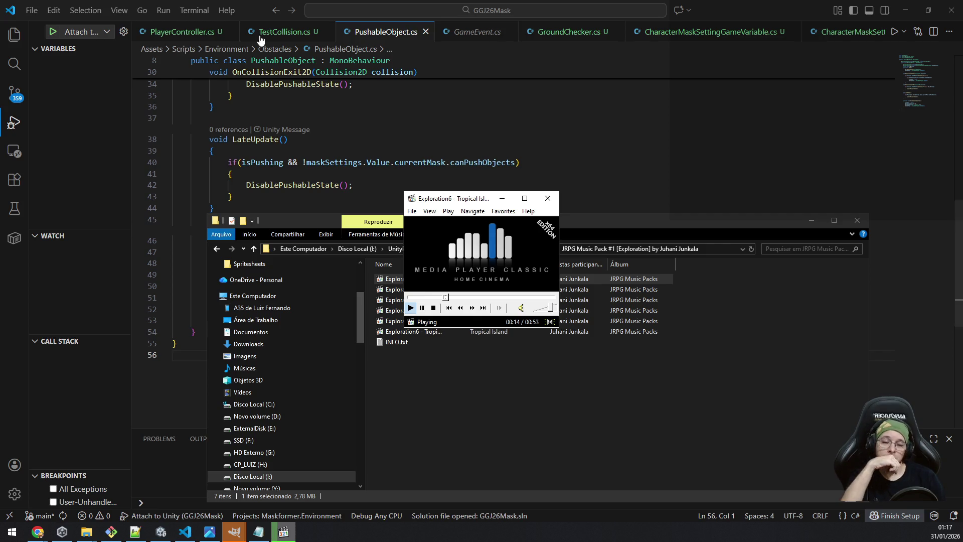
left_click(548, 198)
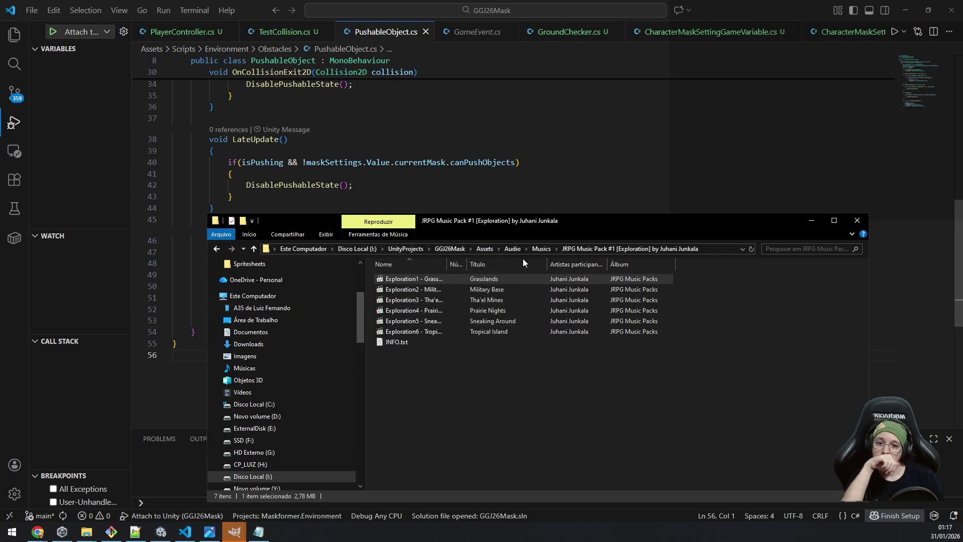
Switch to Unity to import the music, close GIMP's About box, and maximize Chrome.
left_click(159, 534)
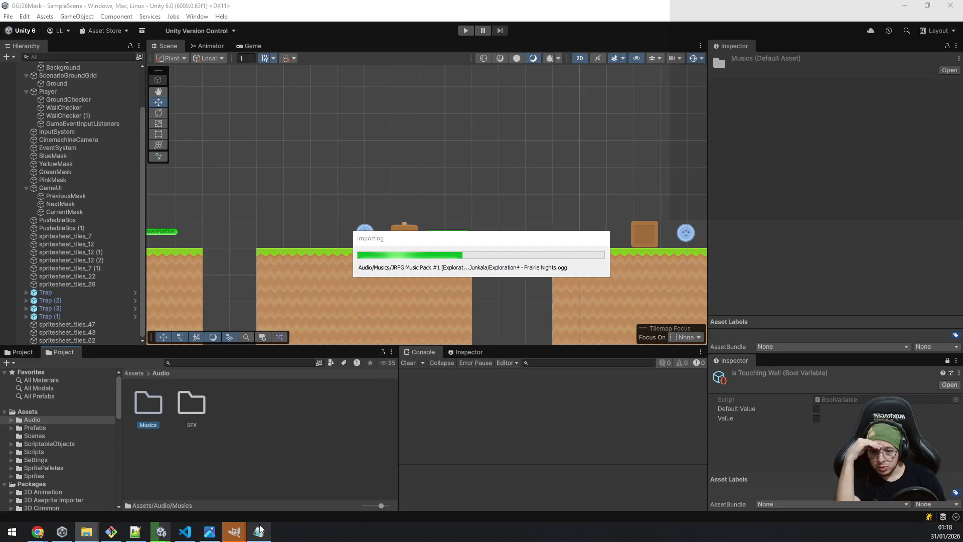
mouse_move(239, 533)
left_click(282, 489)
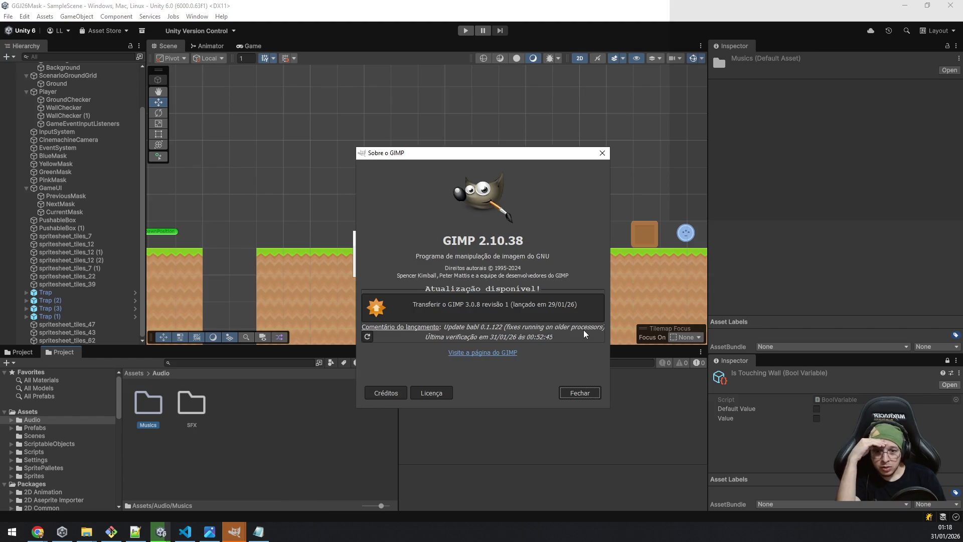
left_click(579, 394)
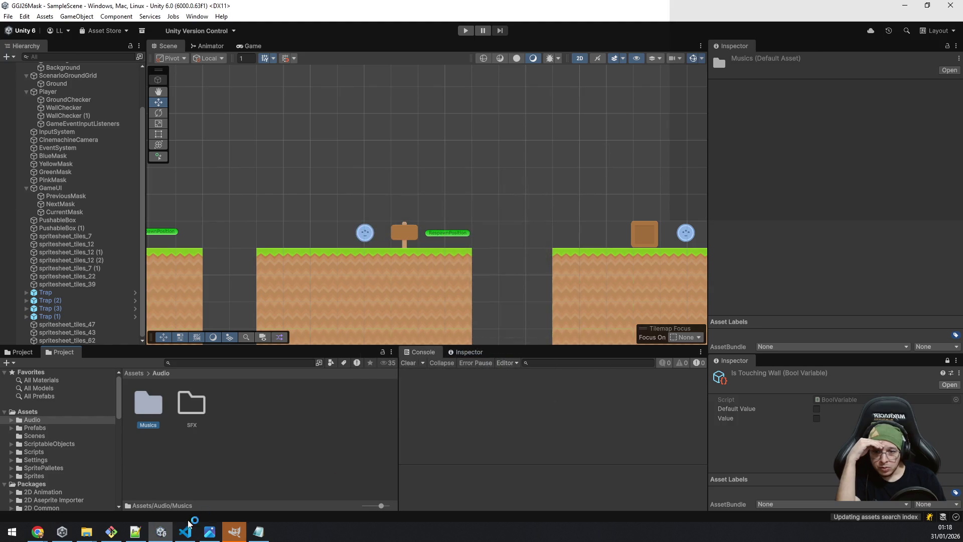
left_click(233, 531)
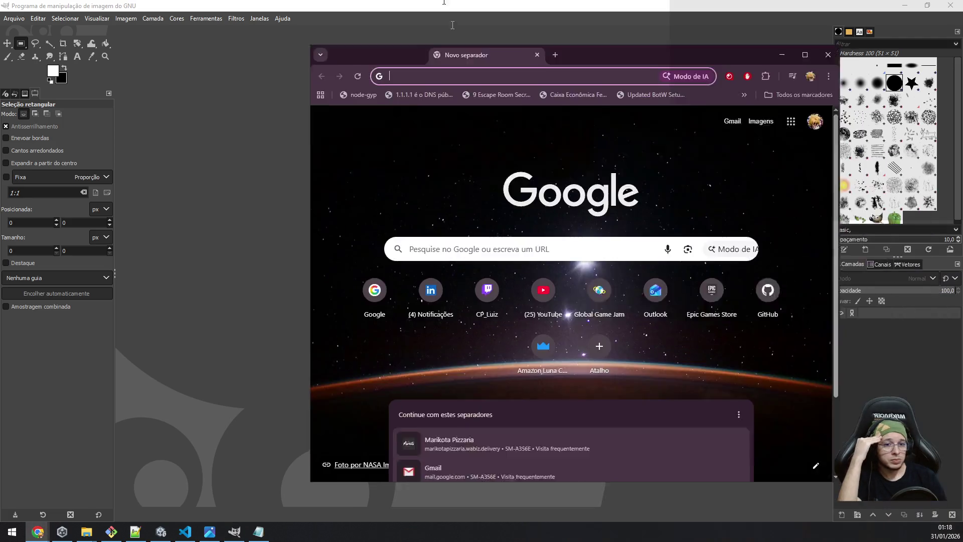
left_click_drag(421, 54, 421, 4)
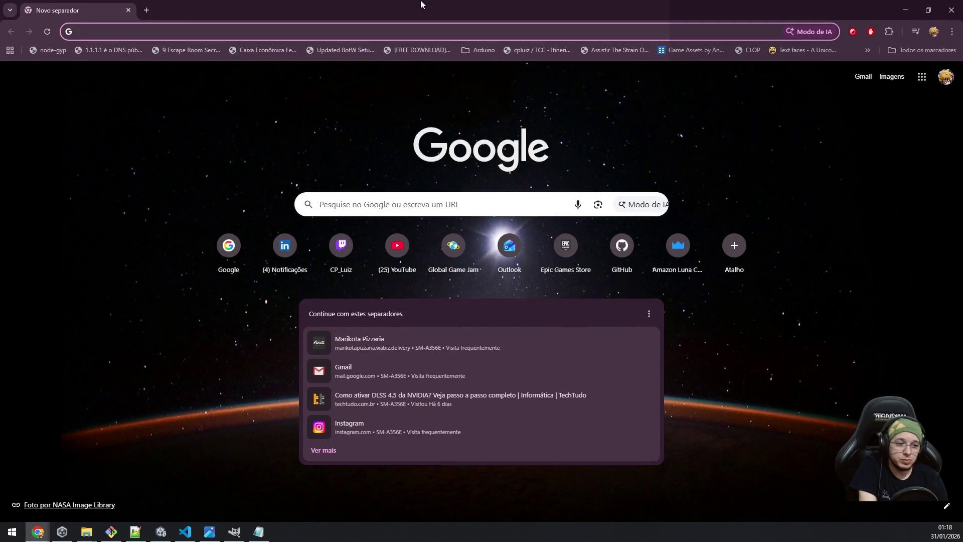
Search Google for 'free assets 2d ui keyboard buttons'.
type("google.com")
key("Return")
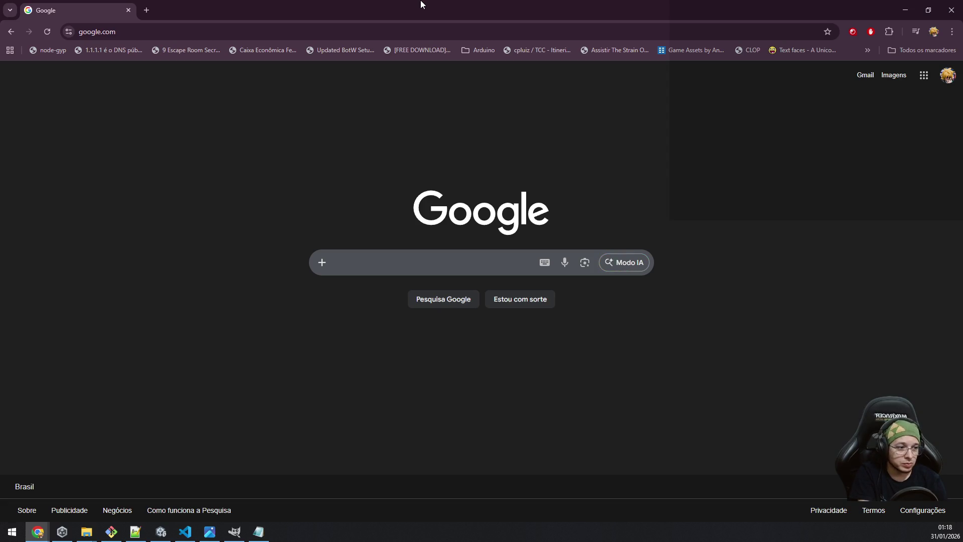
type("free assets")
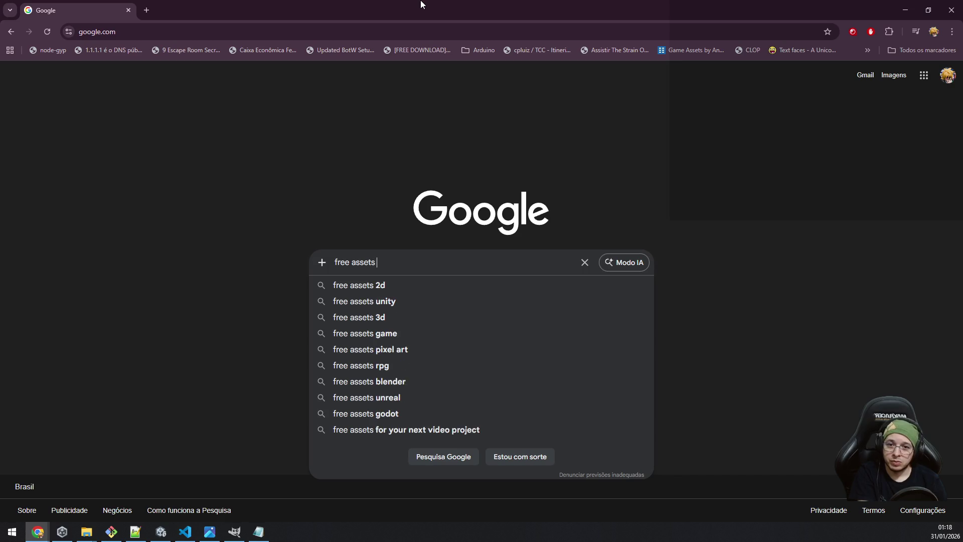
type(" 2d")
type(" ui ")
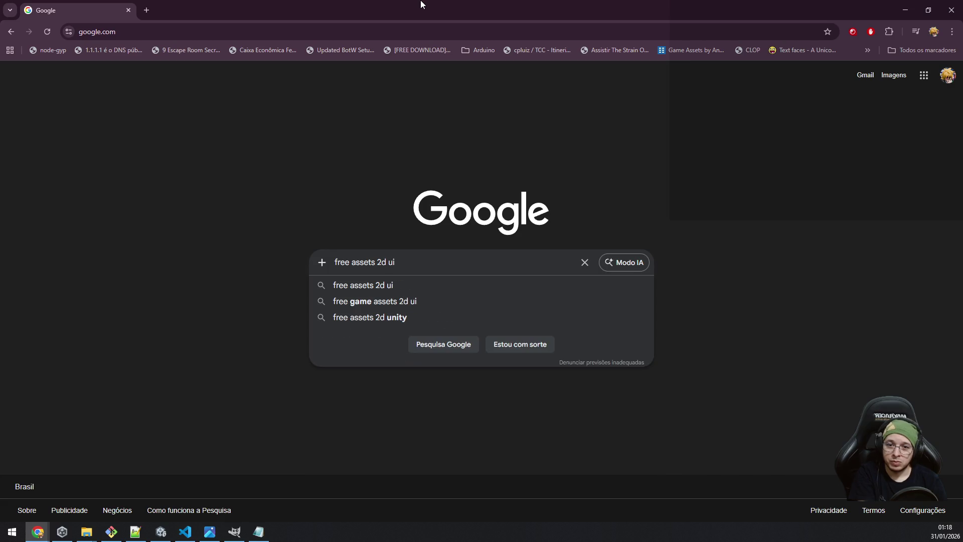
type("ke")
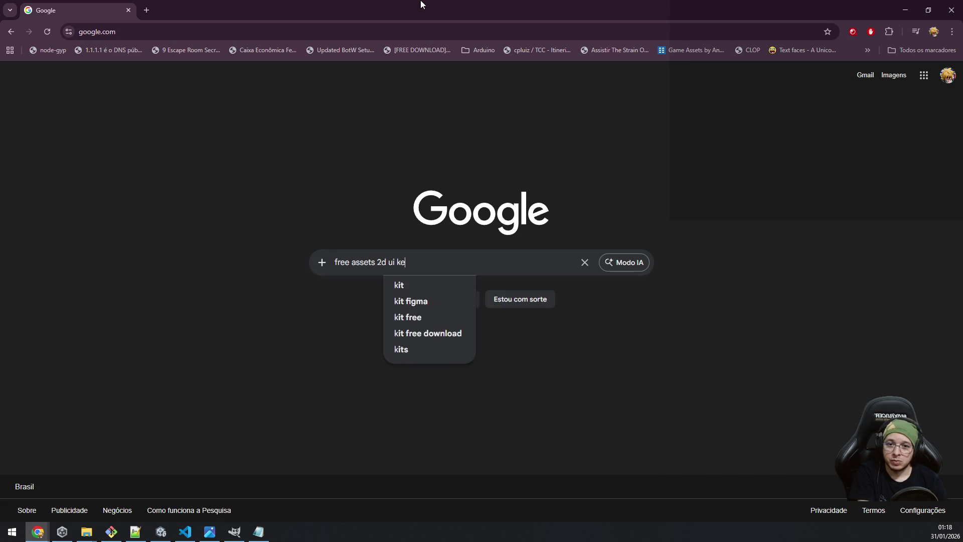
type("yboard buttons")
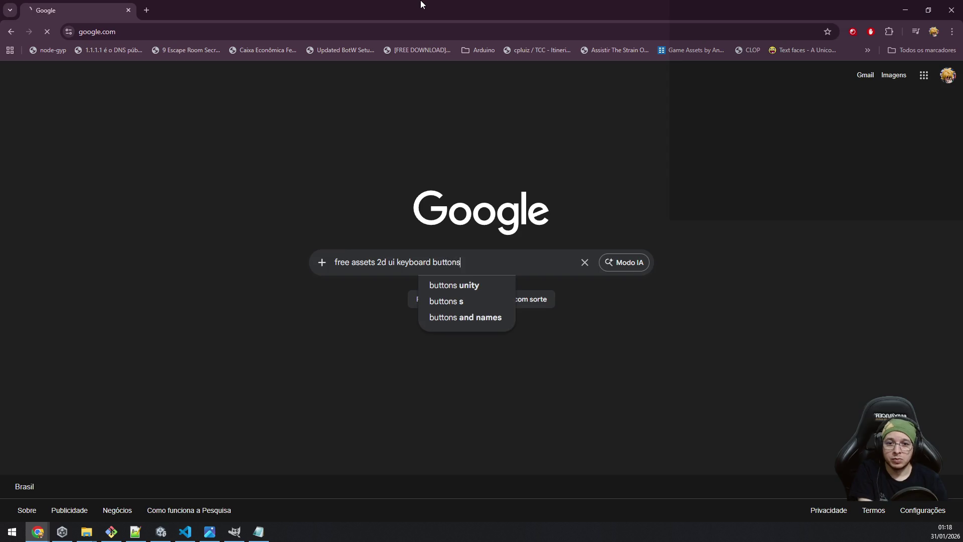
key("Return")
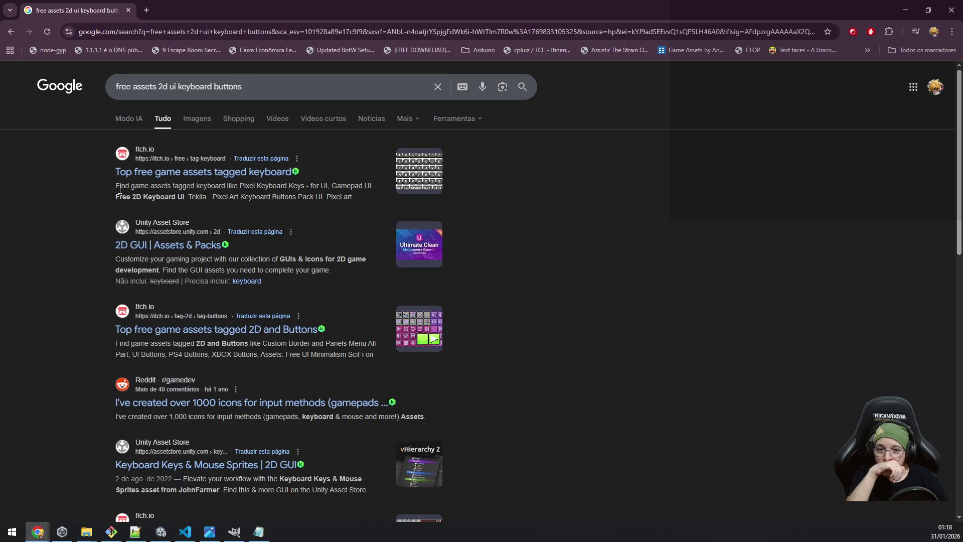
Open the OpenGameArt keyboard prompts pack result in a background tab.
scroll(119, 189, "down", 4)
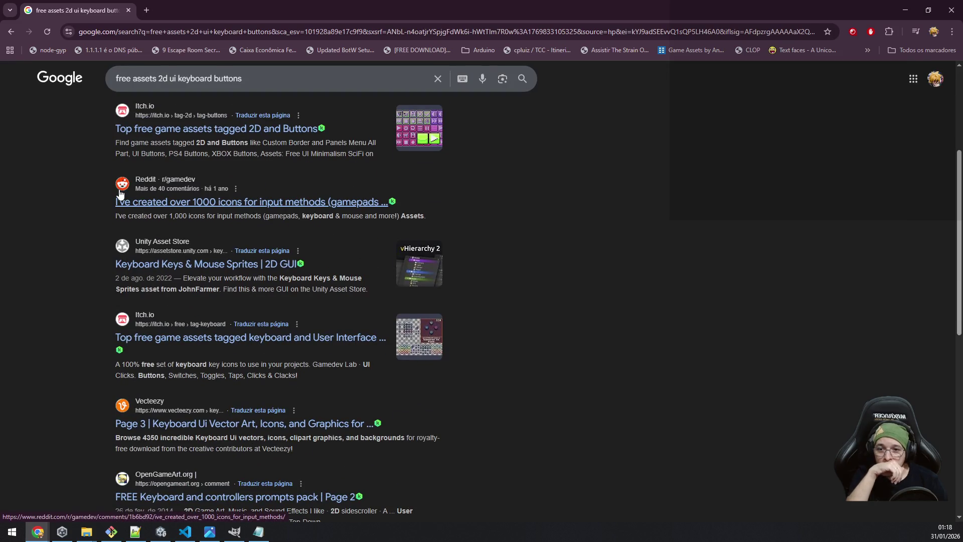
scroll(120, 193, "down", 3)
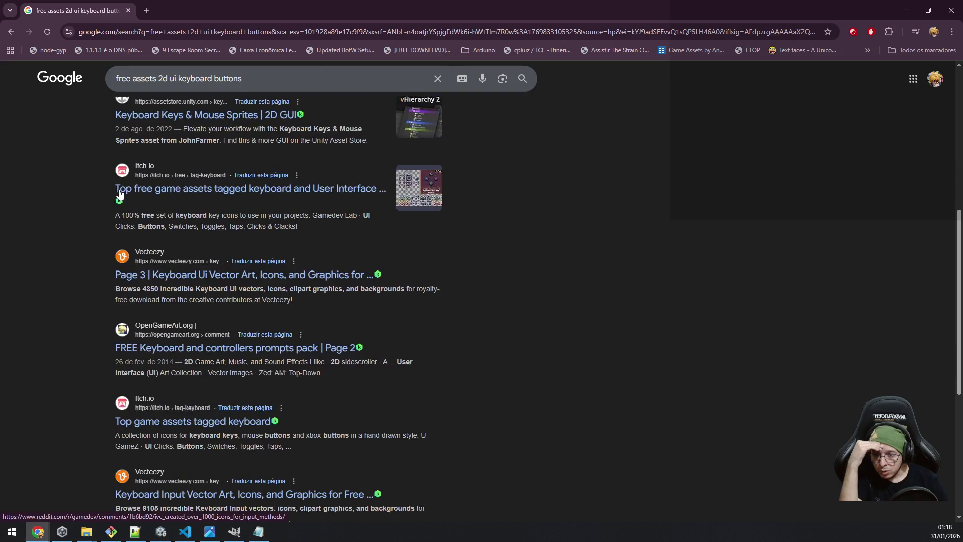
middle_click(171, 346)
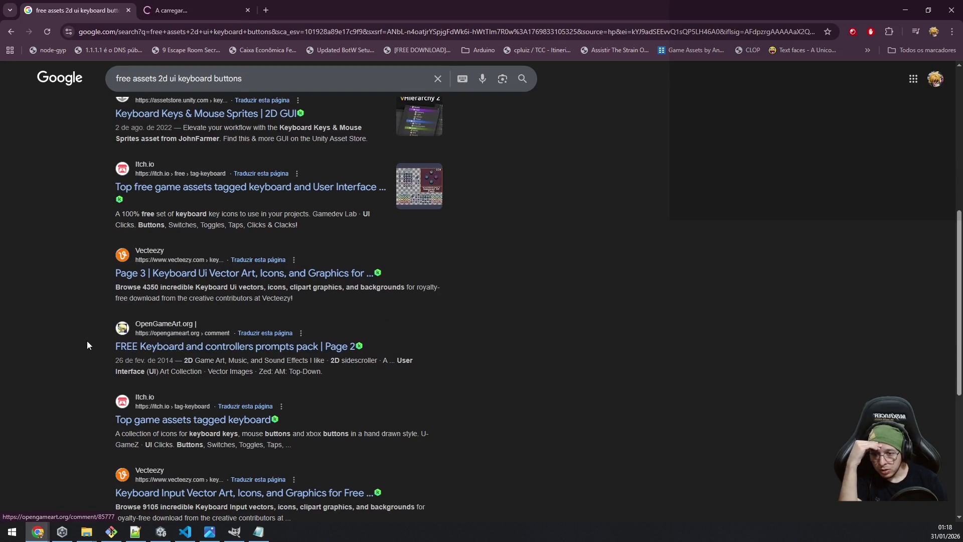
scroll(84, 339, "down", 6)
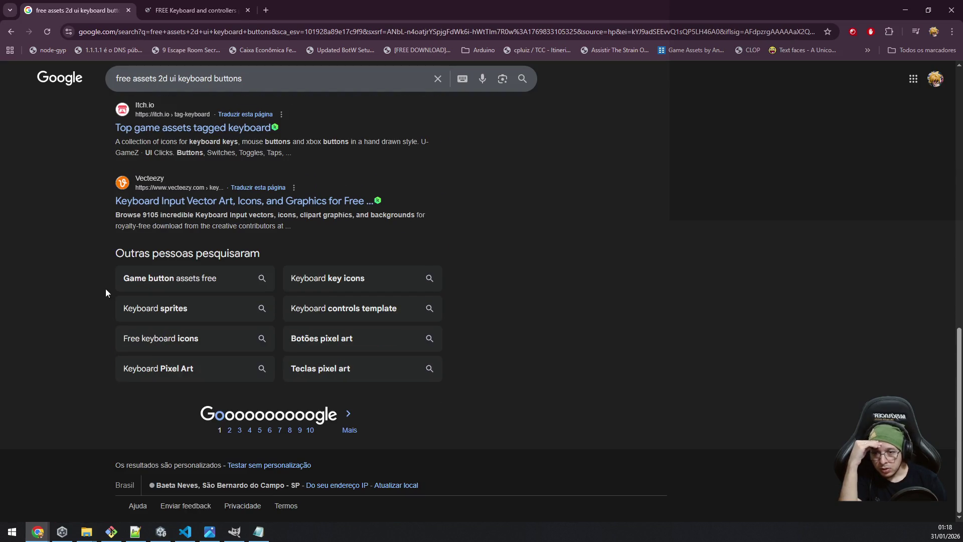
scroll(106, 289, "up", 10)
scroll(106, 290, "up", 3)
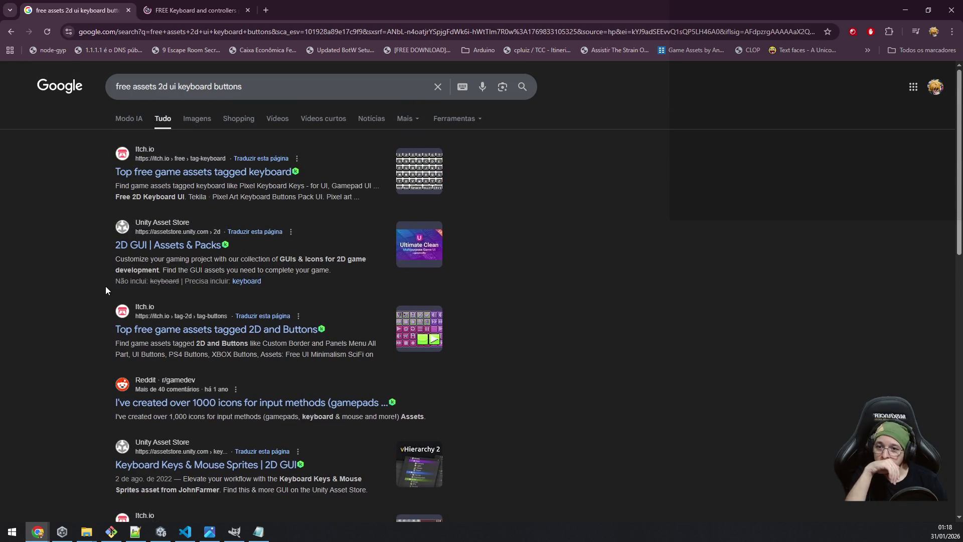
Switch to the OpenGameArt prompts pack page and read its controller and keyboard button lists.
left_click(193, 10)
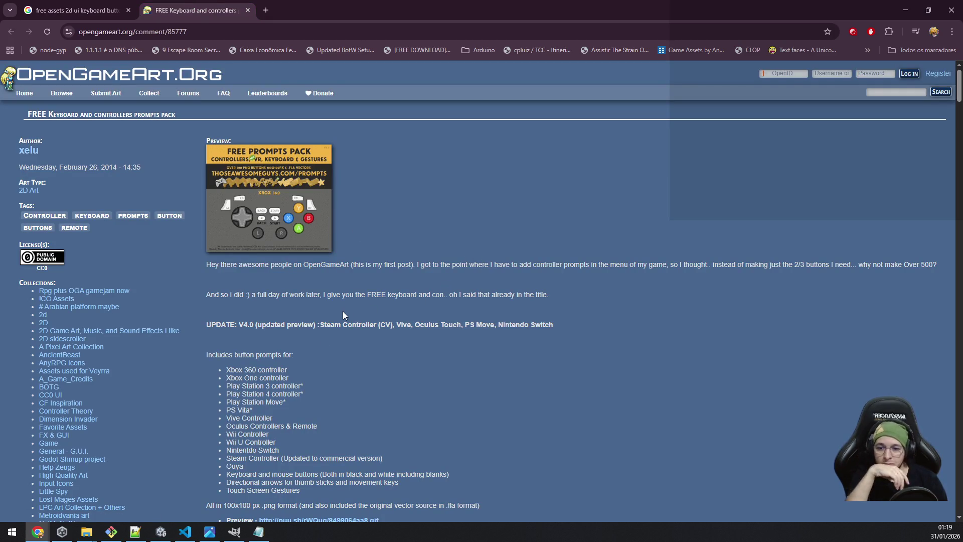
left_click_drag(230, 440, 317, 469)
left_click(251, 484)
left_click_drag(243, 472, 449, 474)
left_click(502, 455)
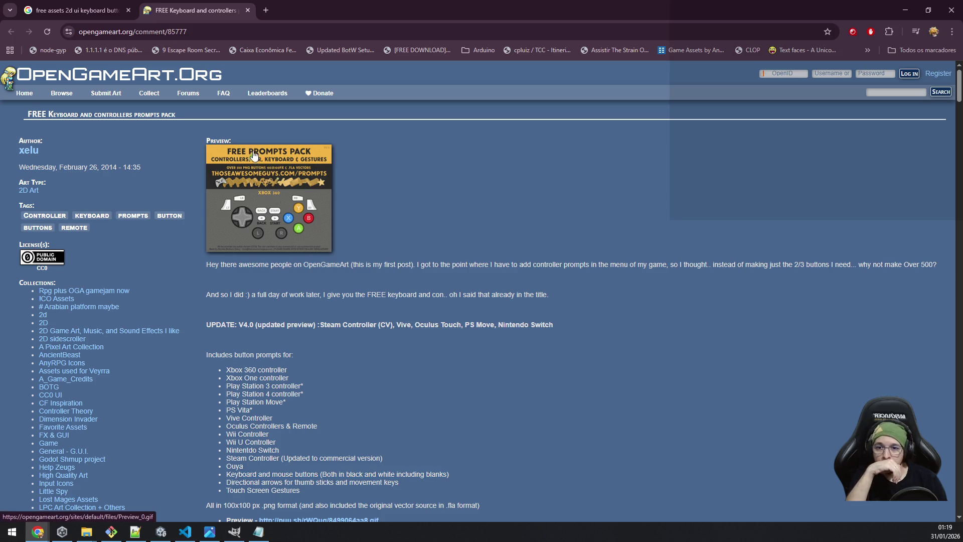
scroll(280, 191, "down", 7)
scroll(381, 302, "up", 4)
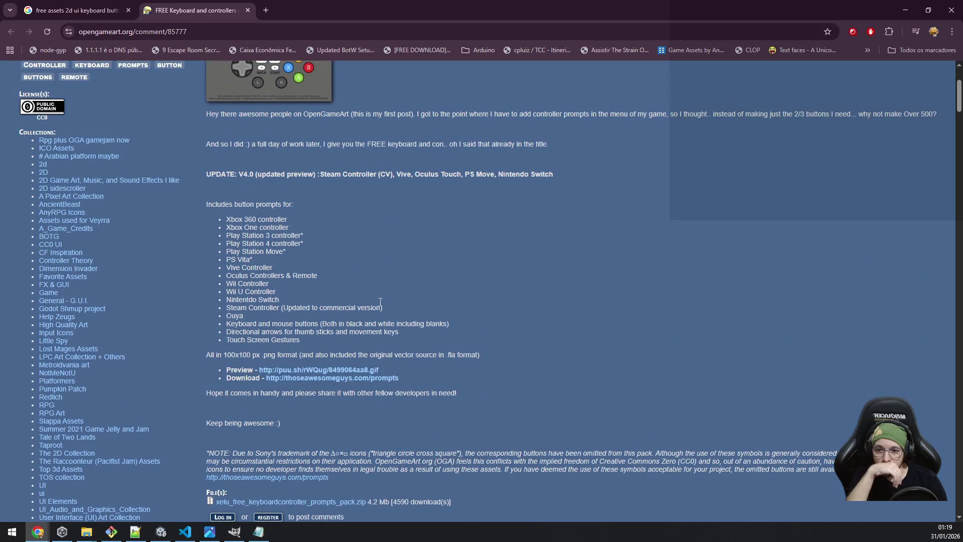
View the pack's preview image, then open its CC0 licence deed in a background tab.
left_click(289, 370)
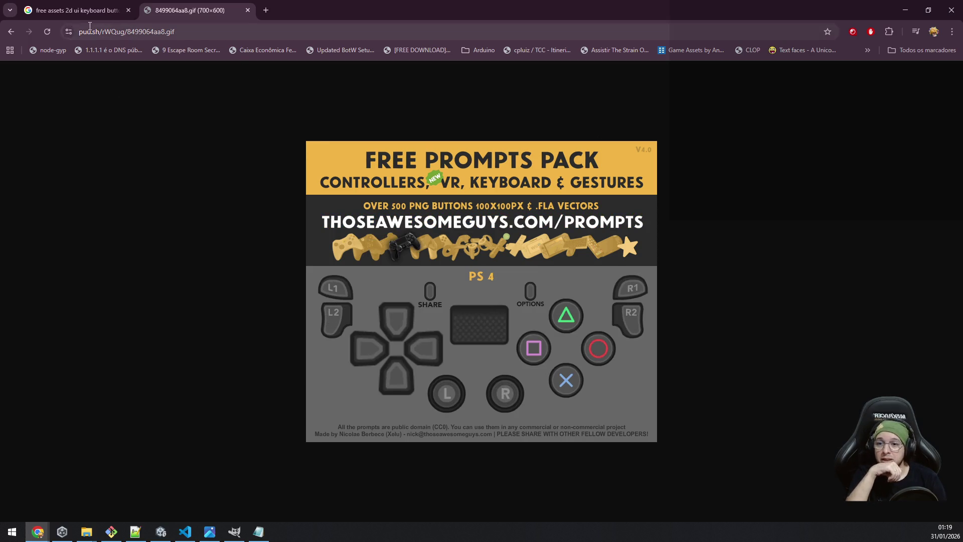
left_click(9, 33)
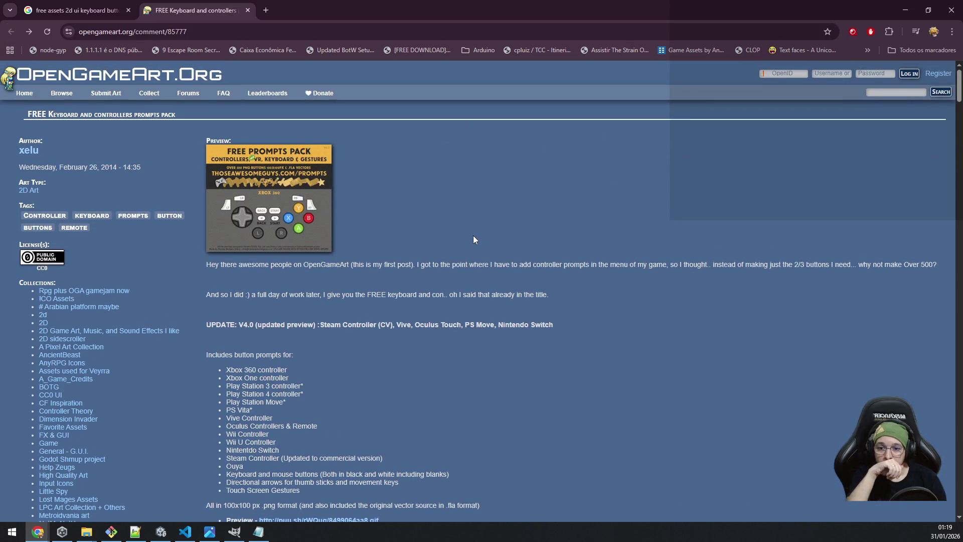
middle_click(44, 258)
Switch to the CC0 1.0 Universal deed tab and read its No Copyright paragraph.
left_click(301, 10)
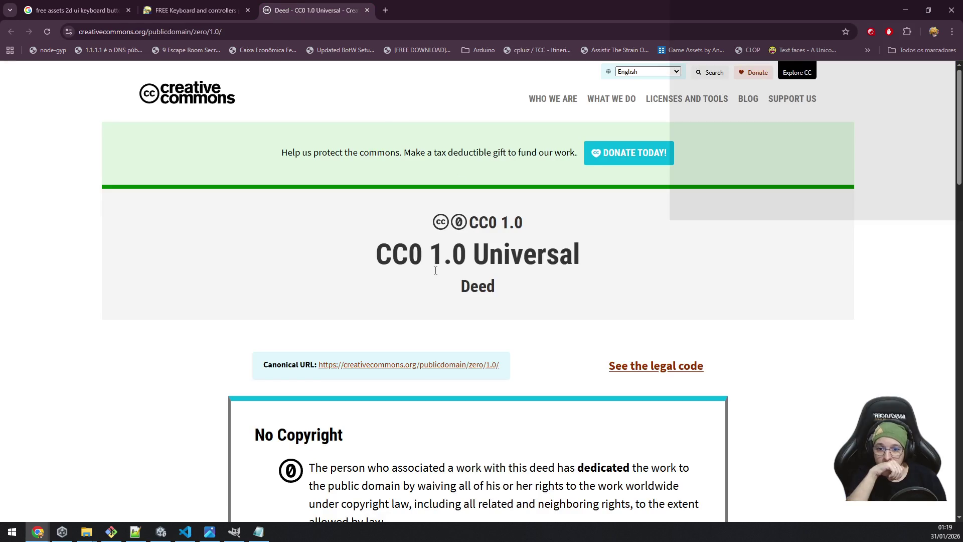
scroll(268, 186, "down", 4)
mouse_move(321, 217)
left_mouse_down()
mouse_move(563, 275)
mouse_move(613, 316)
left_mouse_up()
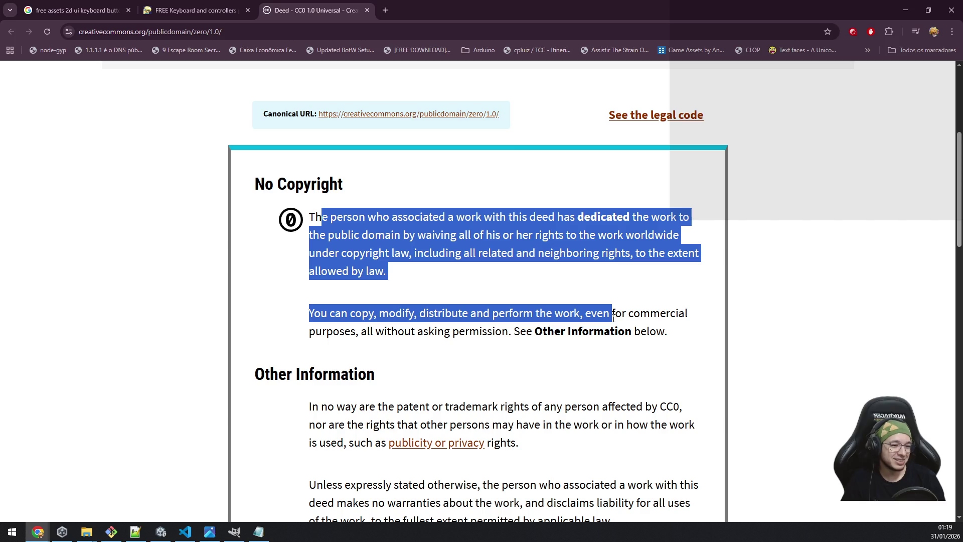
left_click(384, 314)
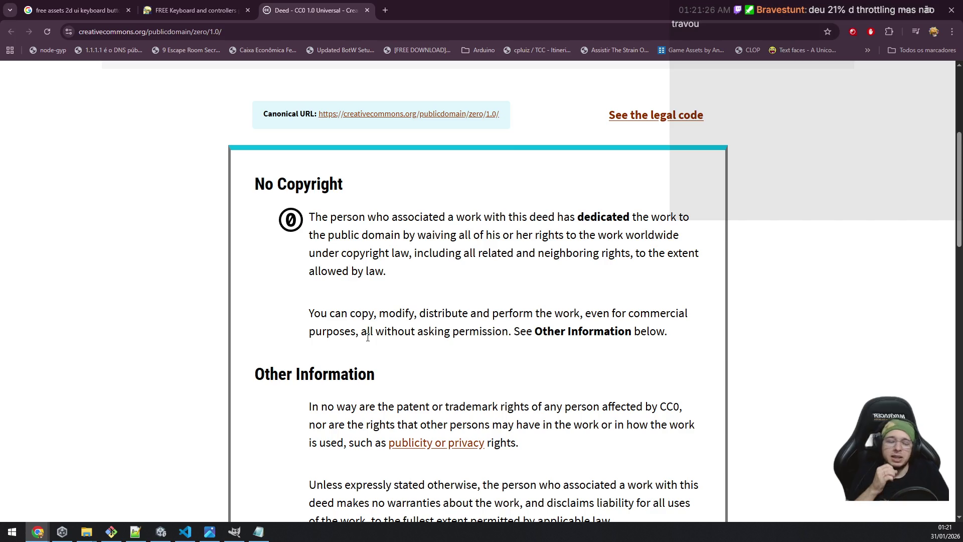
scroll(367, 337, "down", 3)
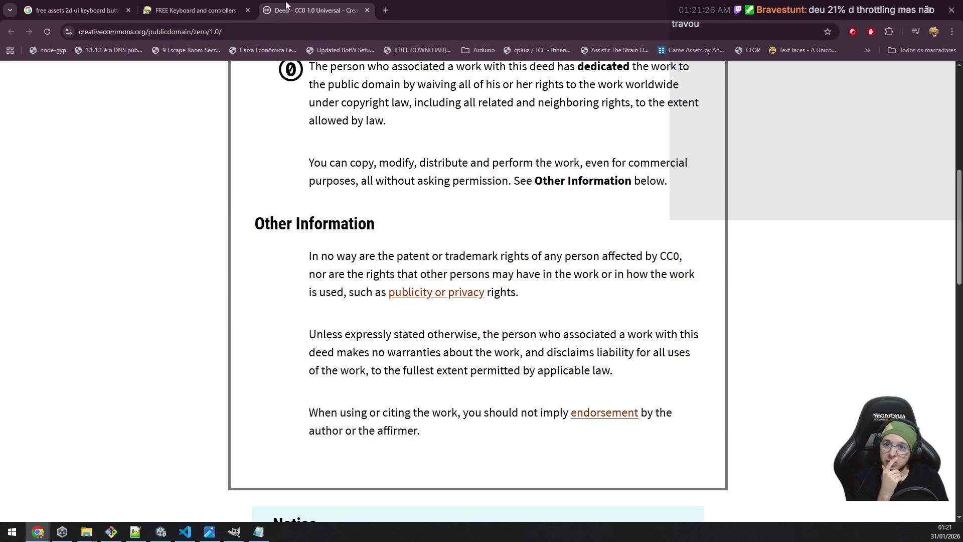
Close the CC0 deed tab and start downloading xelu_free_keyboardcontroller_prompts_pack.zip.
key("ctrl+w")
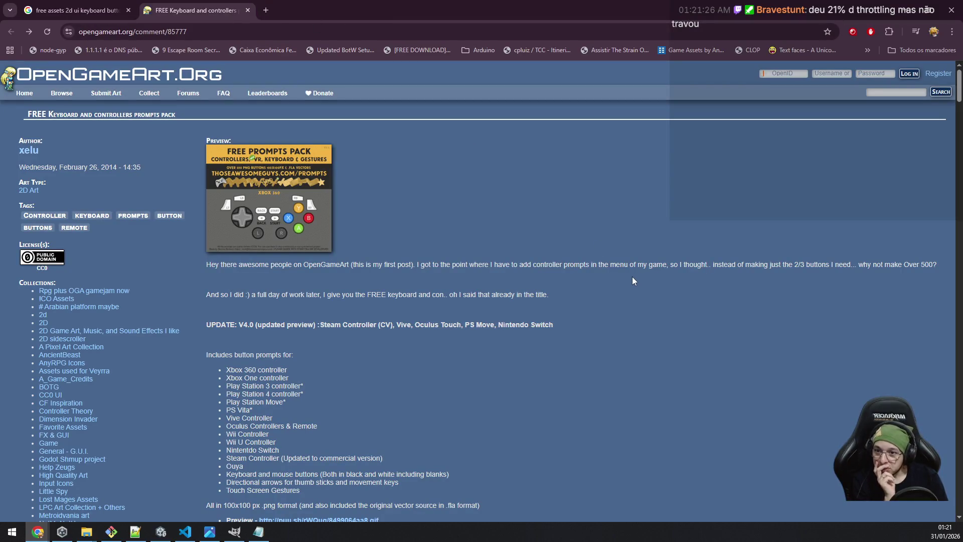
scroll(356, 224, "down", 4)
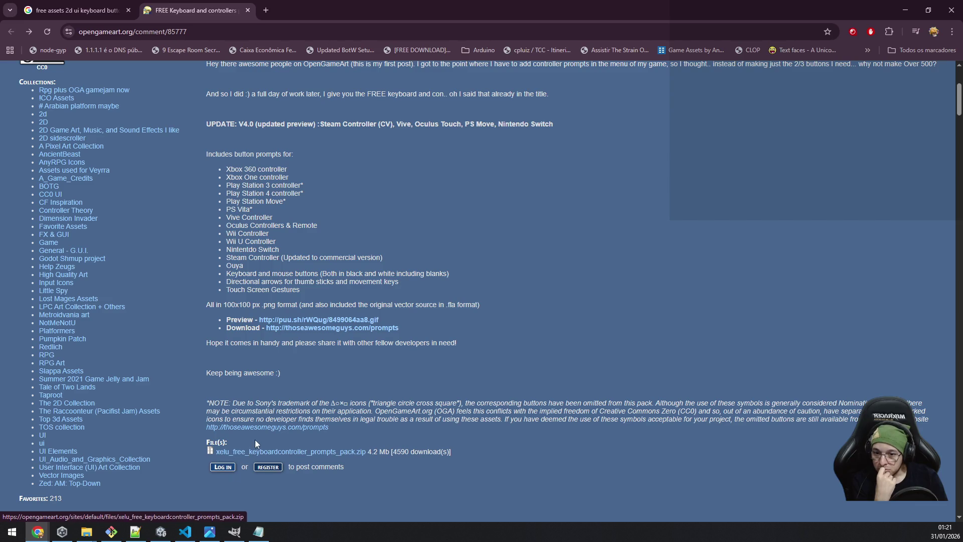
left_click(269, 451)
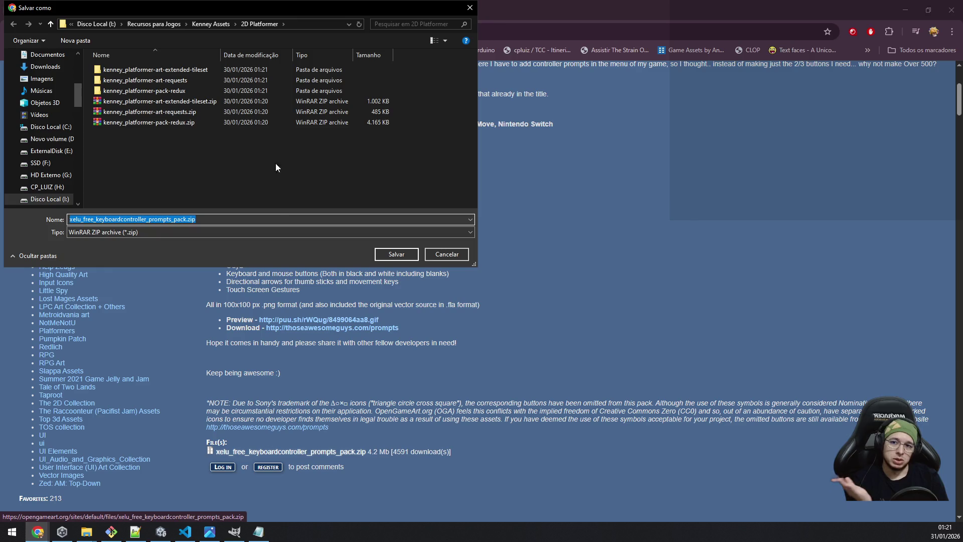
Save the zip into a new 'HUD and UI' folder under Recursos para Jogos.
left_click(154, 24)
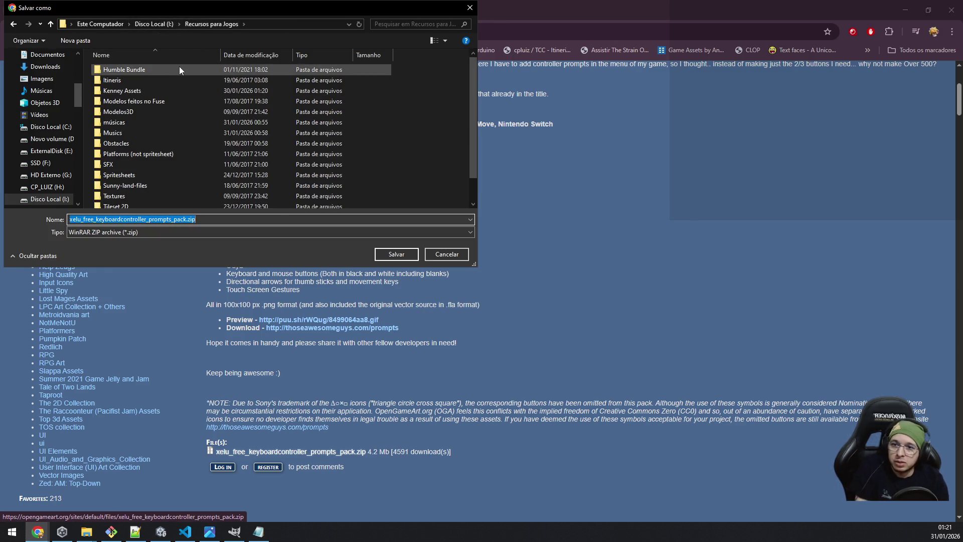
scroll(253, 140, "down", 1)
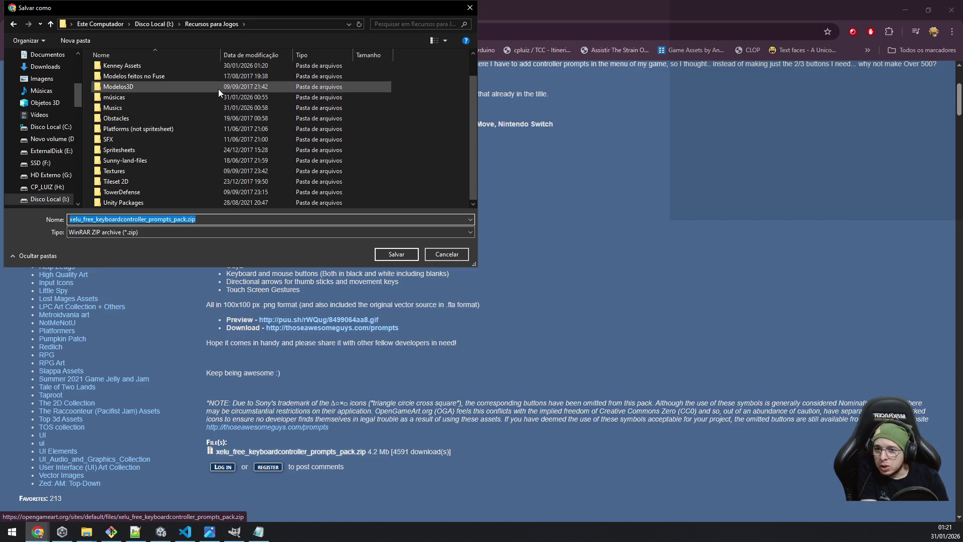
scroll(282, 145, "up", 1)
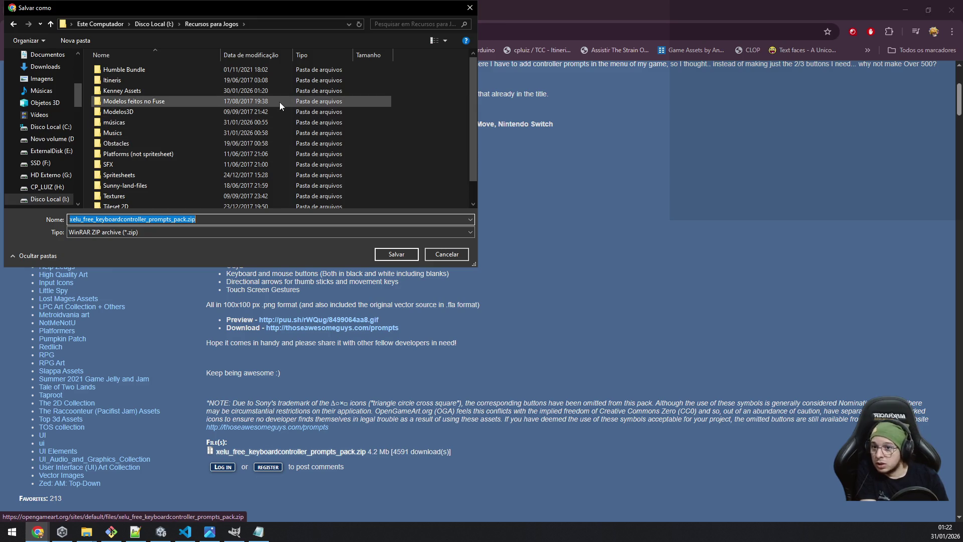
left_click(68, 42)
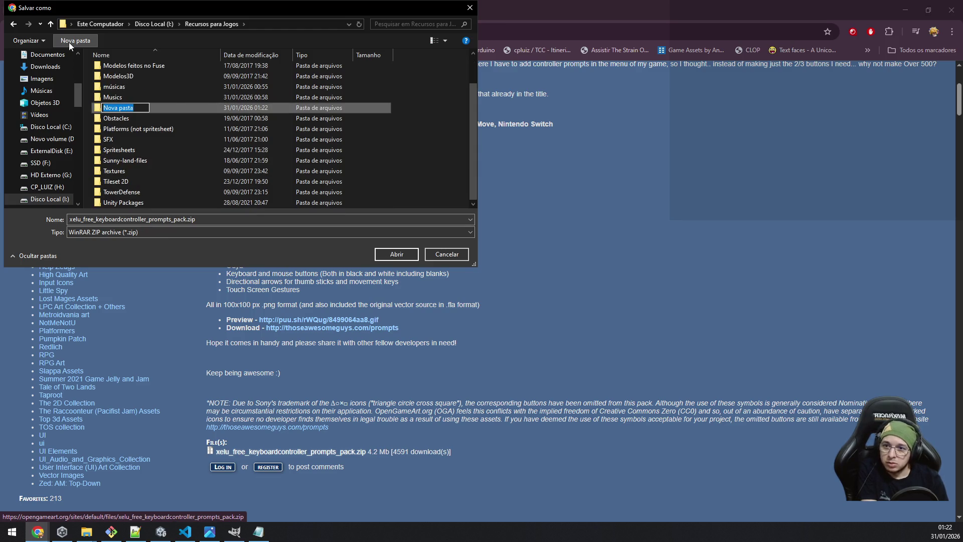
type("HUD")
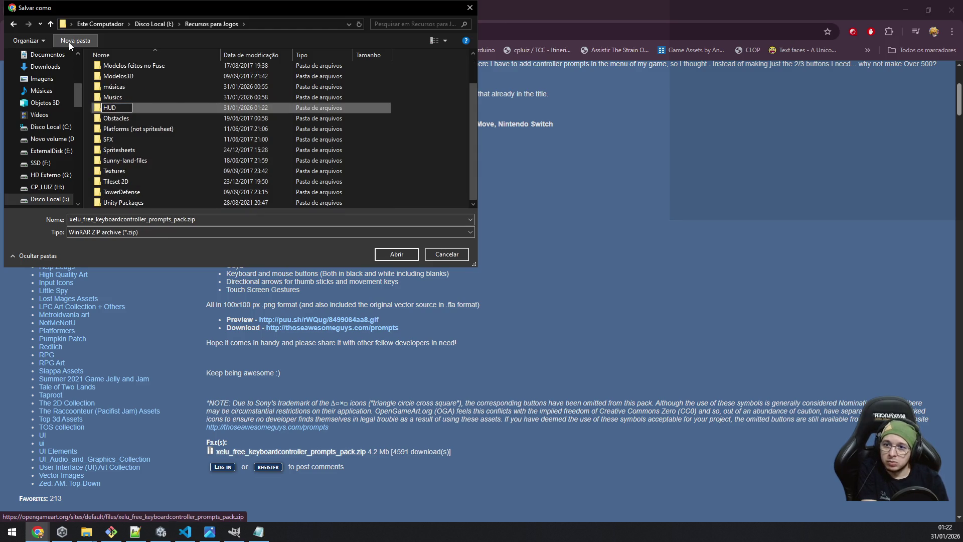
type(" and UI")
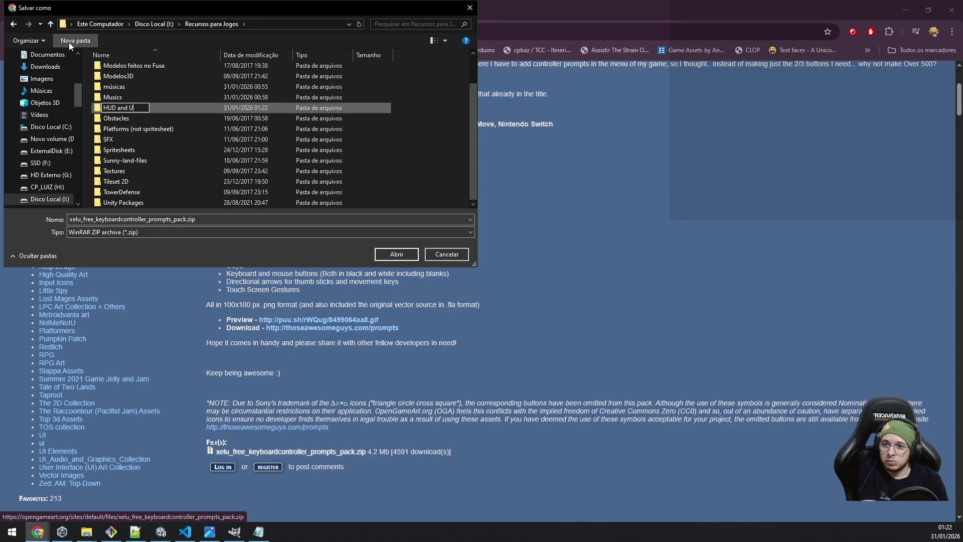
key("Return")
key("Return")
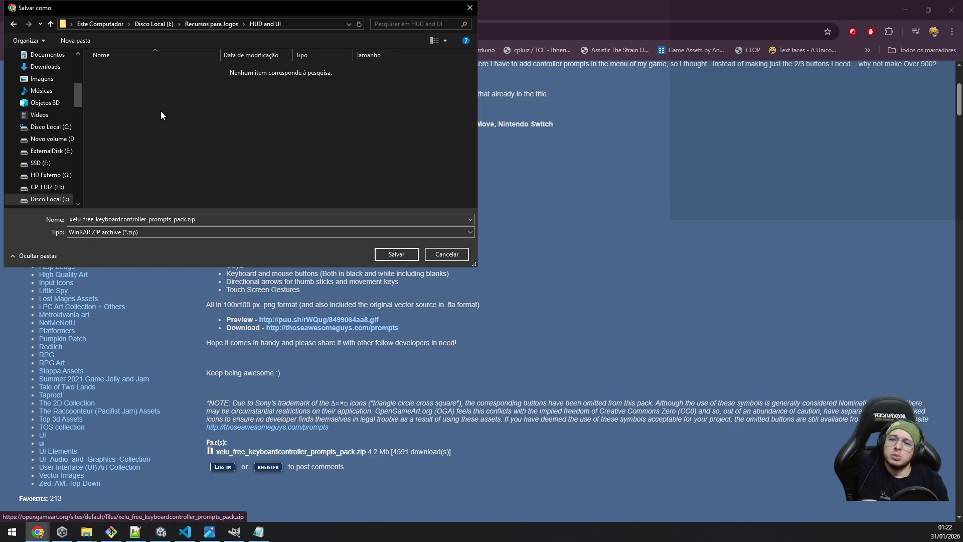
left_click(393, 257)
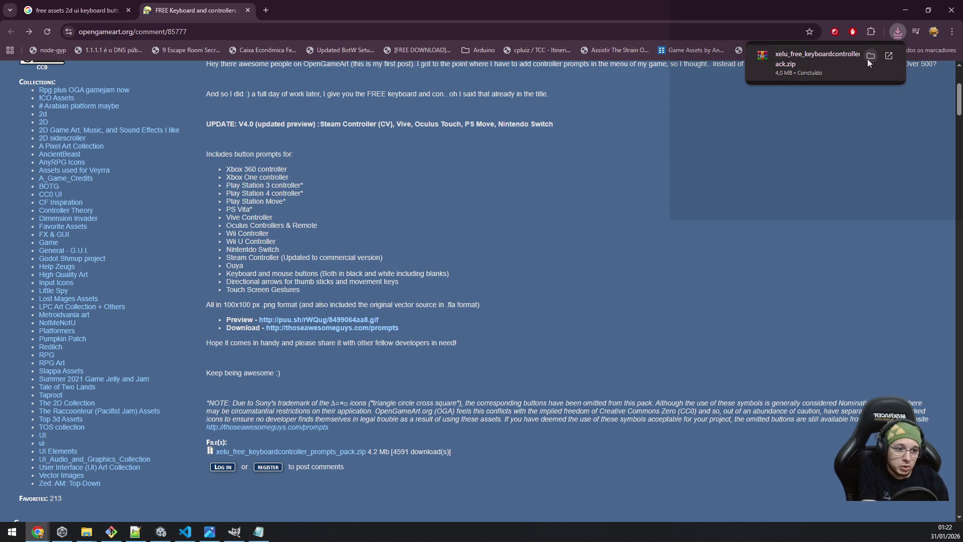
Show the downloaded zip in File Explorer and extract it to xelu_free_keyboardcontroller_prompts_pack\.
left_click(868, 58)
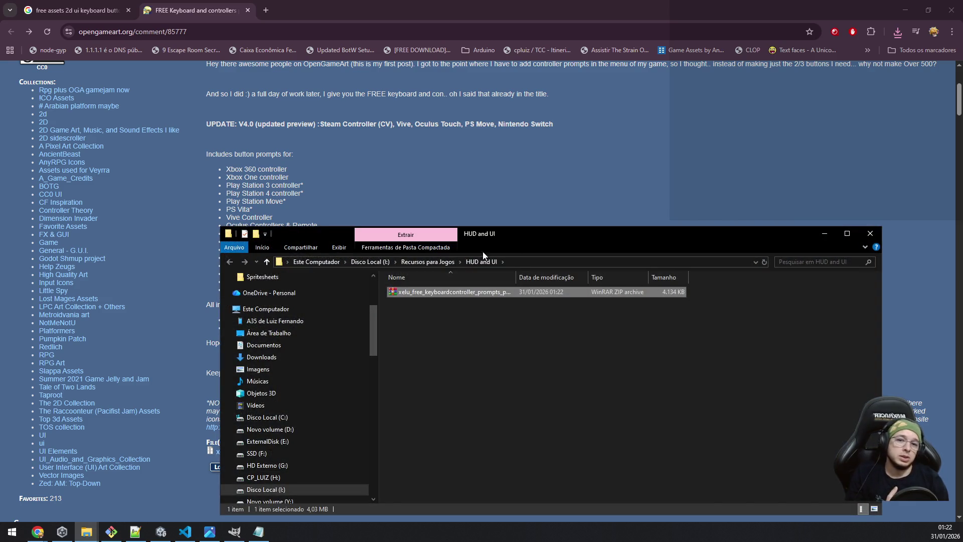
right_click(429, 292)
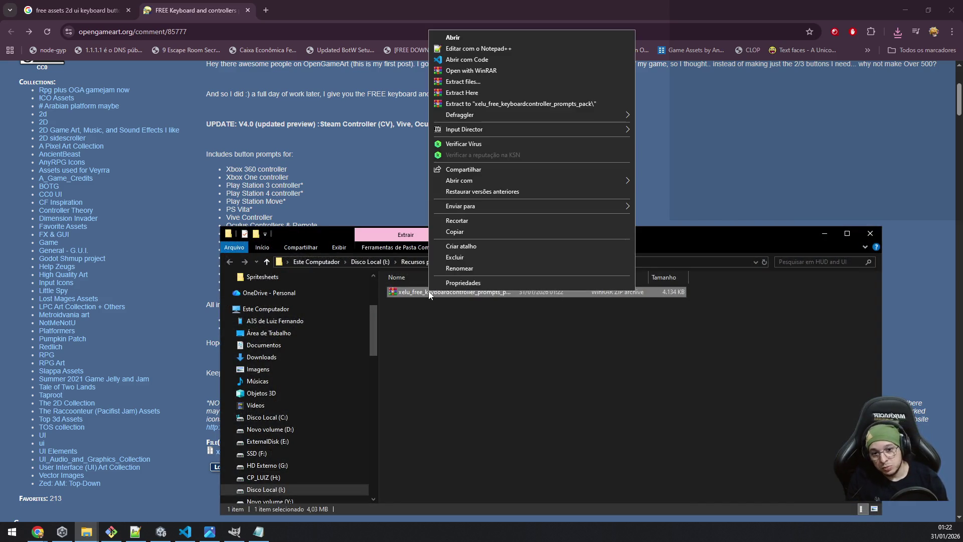
left_click(502, 99)
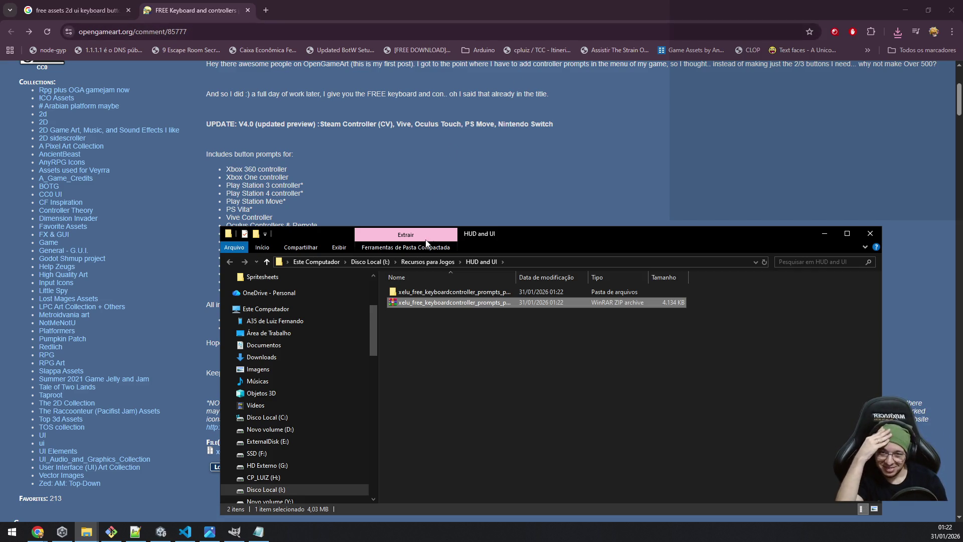
Open the pack's Keyboard & Mouse > Light folder and browse the light key icons.
double_click(424, 291)
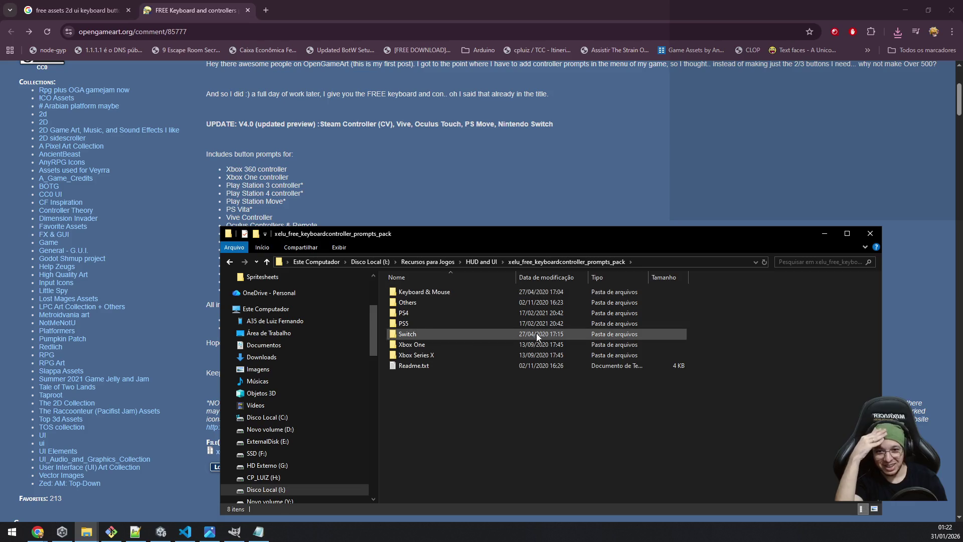
double_click(470, 294)
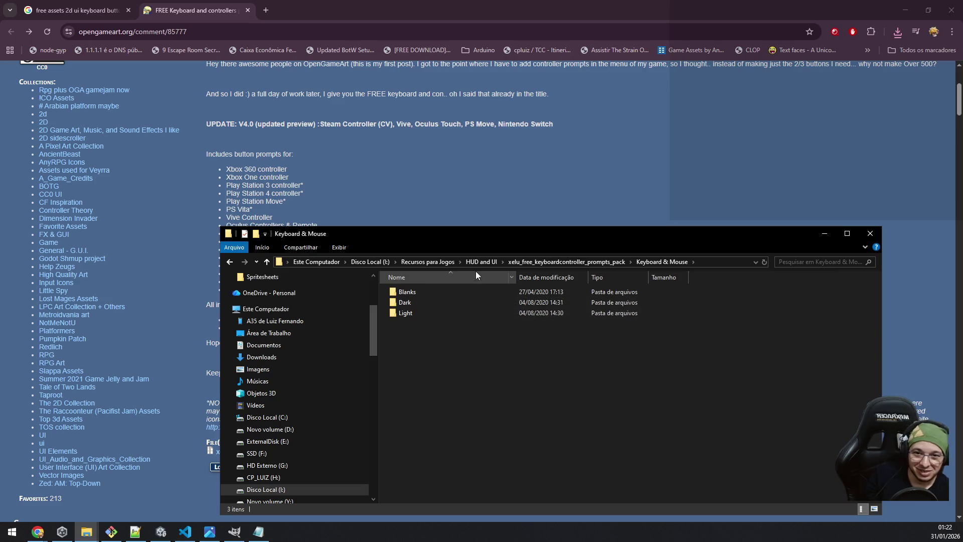
double_click(428, 316)
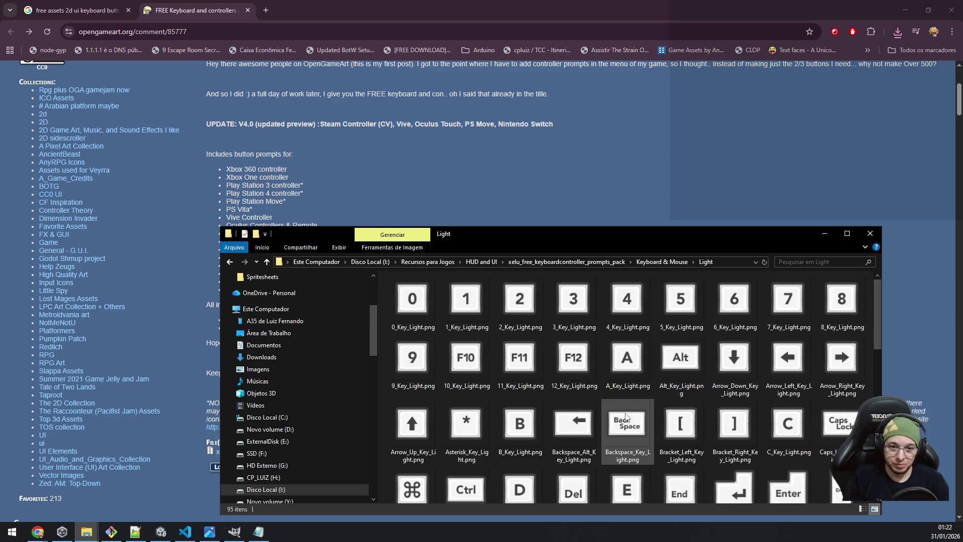
scroll(627, 416, "down", 3)
scroll(656, 401, "up", 3)
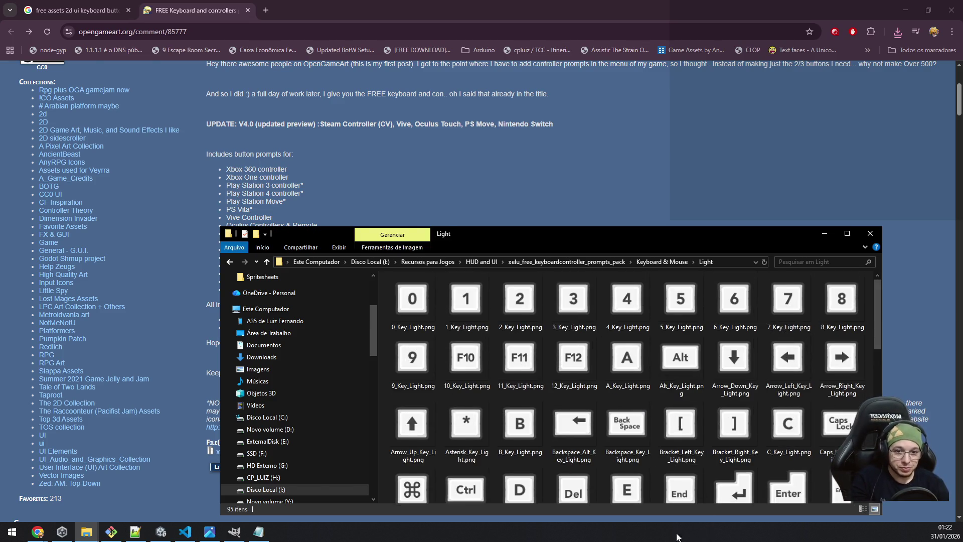
scroll(670, 438, "down", 3)
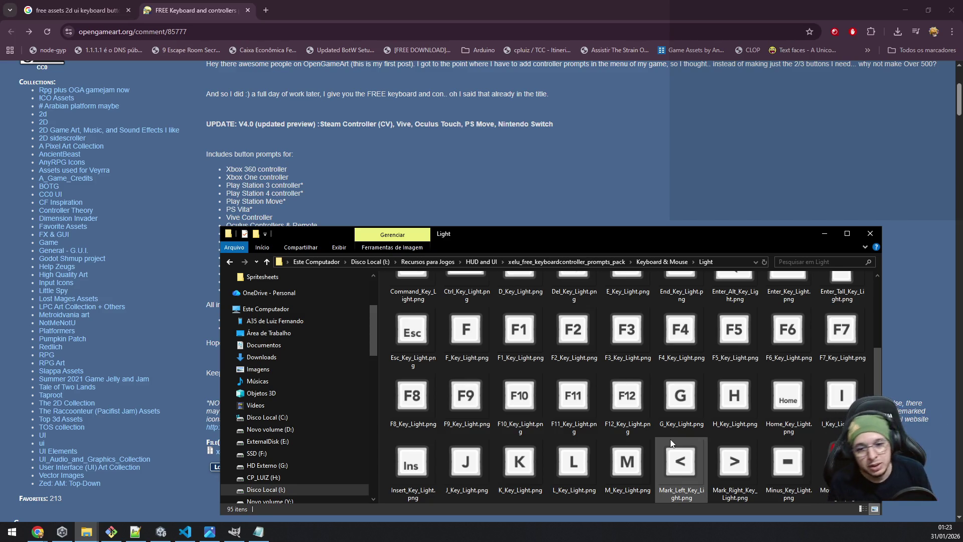
scroll(657, 405, "up", 3)
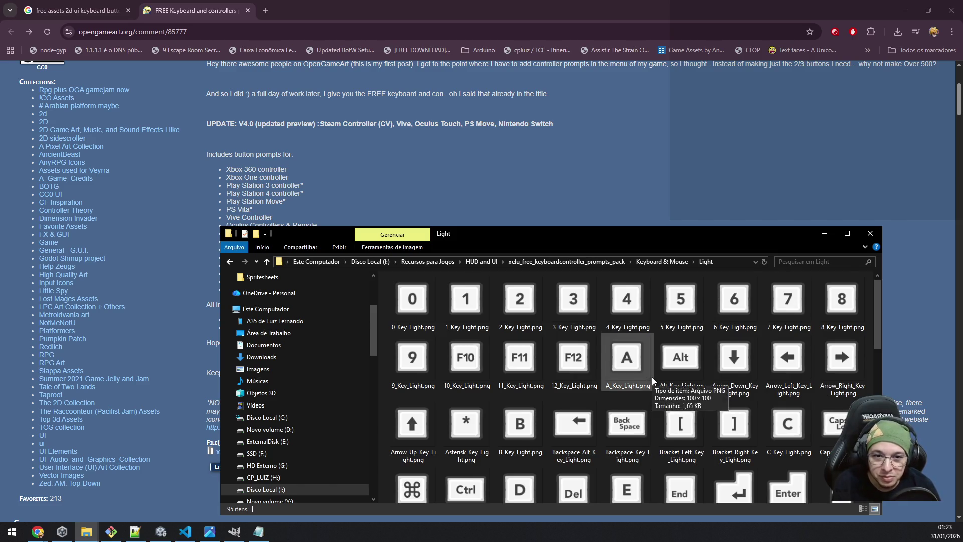
scroll(652, 377, "down", 3)
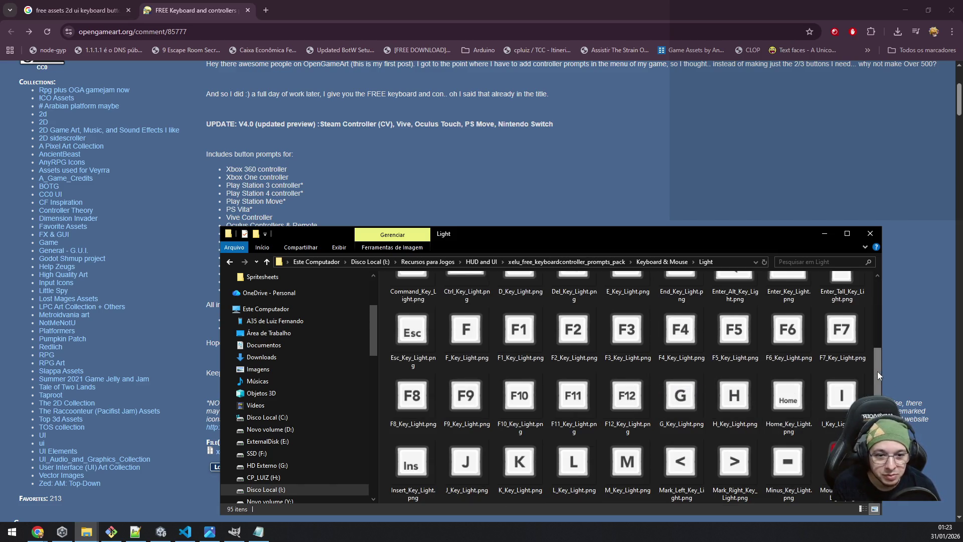
scroll(879, 375, "down", 5)
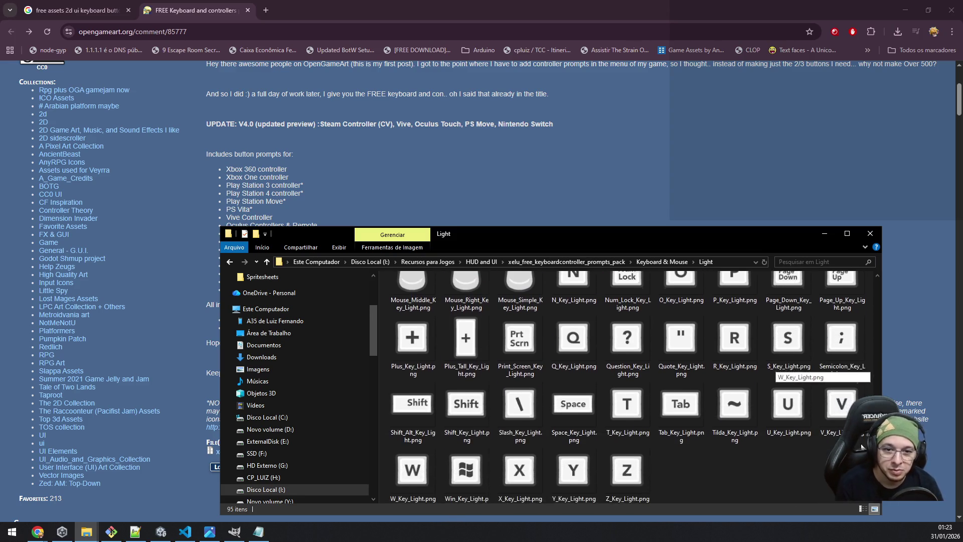
scroll(840, 430, "up", 1)
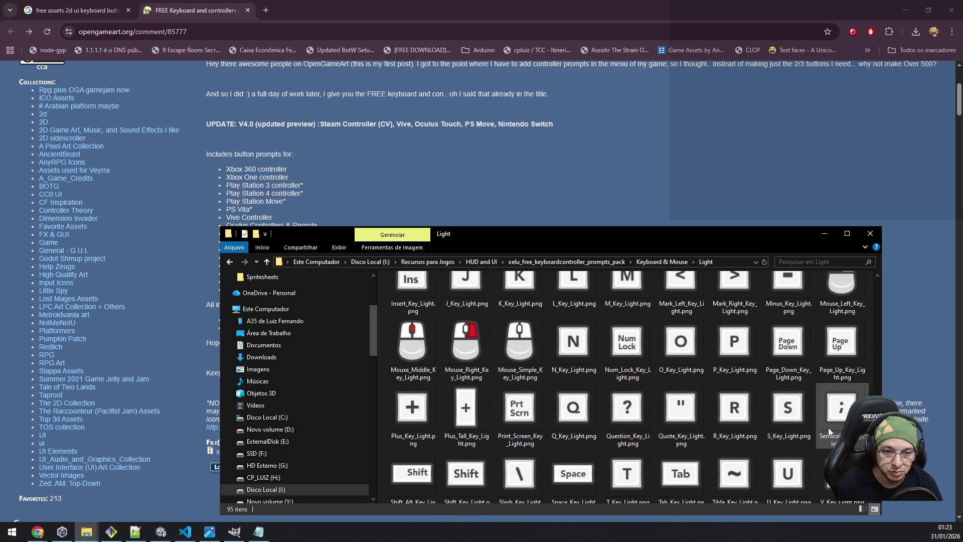
Select Q_Key_Light.png and E_Key_Light.png together for copying.
left_click(572, 407)
scroll(835, 411, "up", 3)
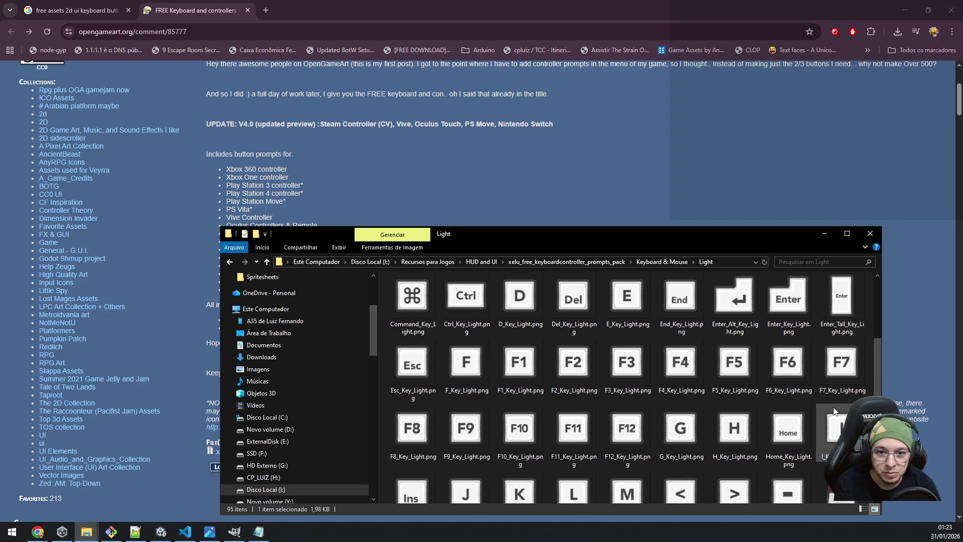
left_click(635, 316, "ctrl")
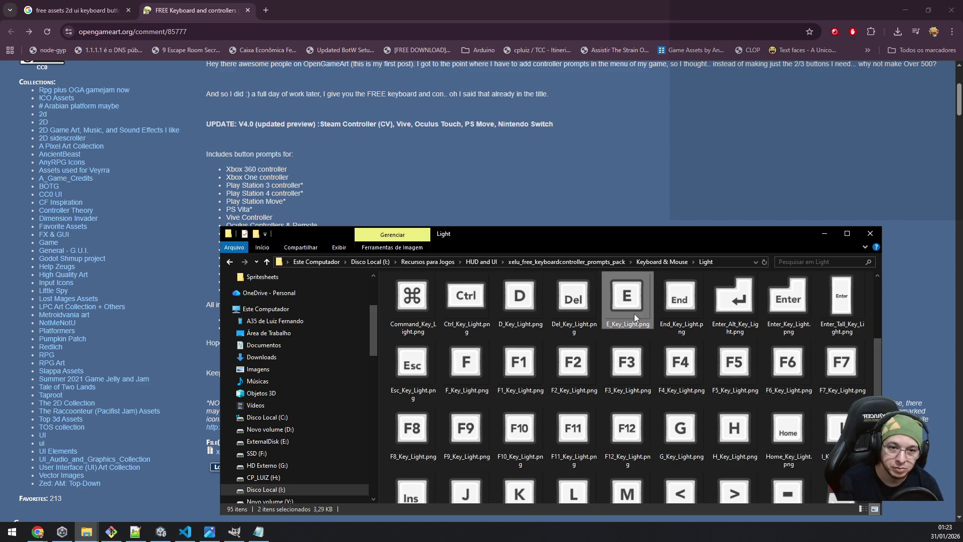
left_click(93, 531)
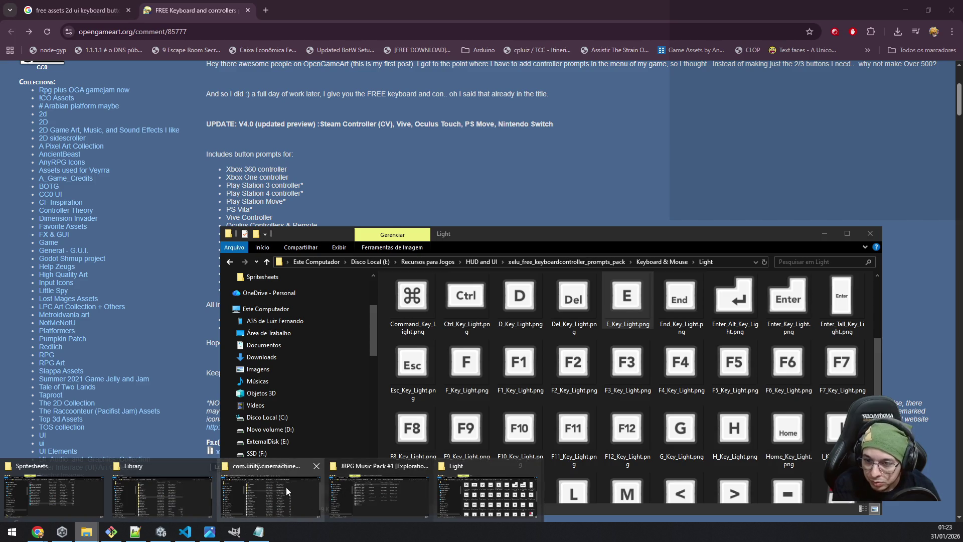
Go to the project's Assets/Sprites folder in File Explorer.
left_click(350, 493)
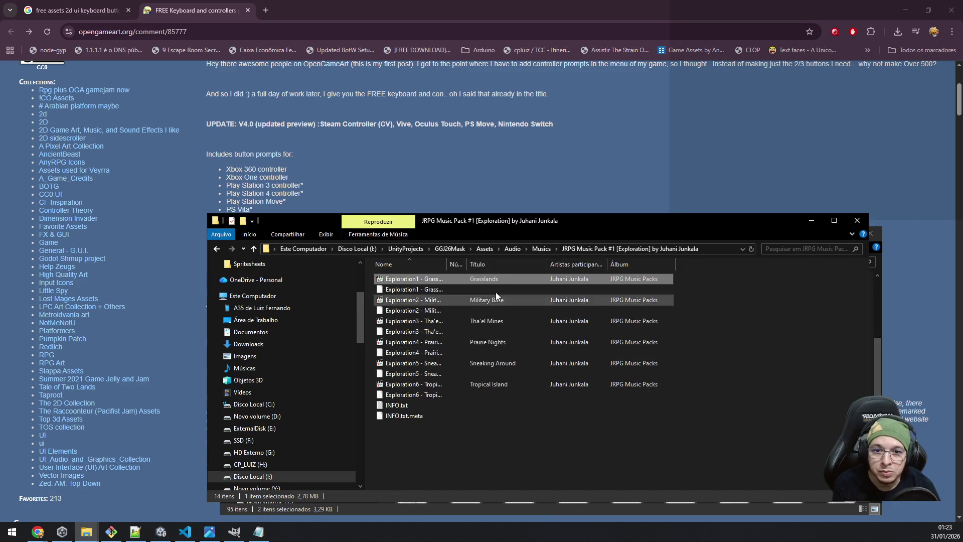
left_click(486, 252)
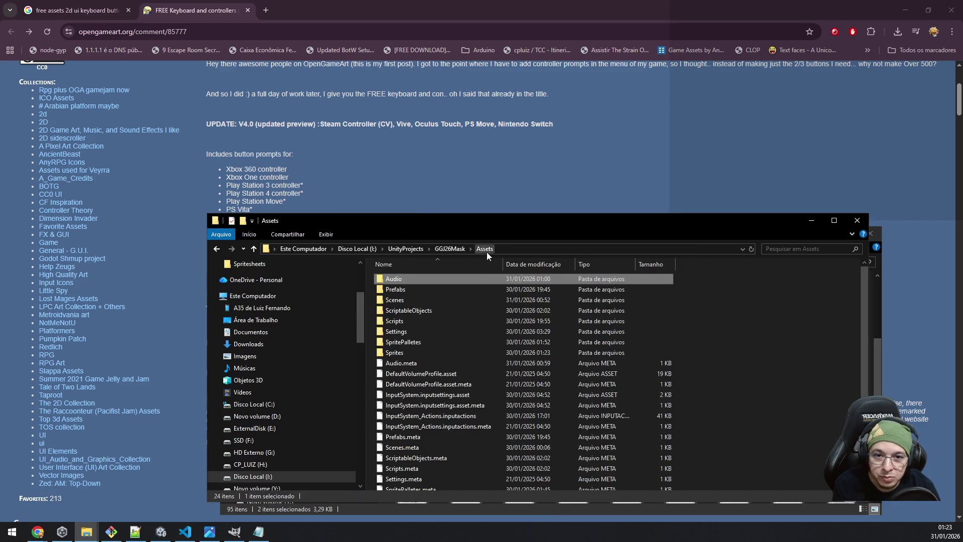
double_click(416, 353)
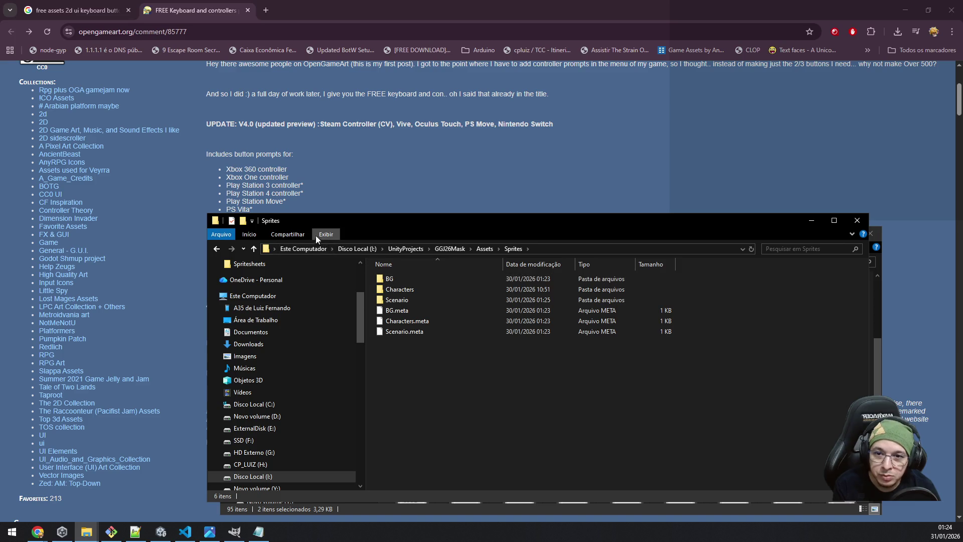
Create a 'HUD and UI' folder there and paste E_Key_Light.png and Q_Key_Light.png into it.
left_click(243, 220)
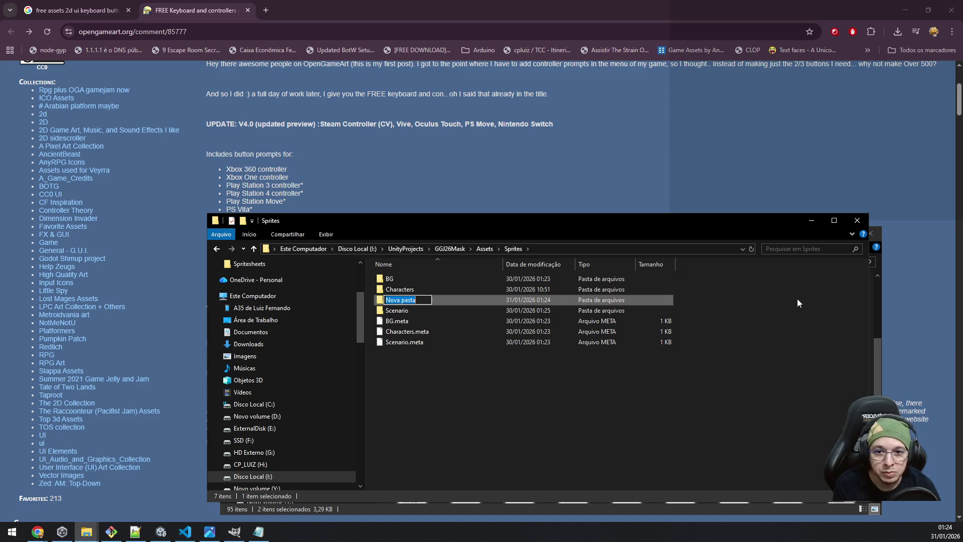
type("HUD ")
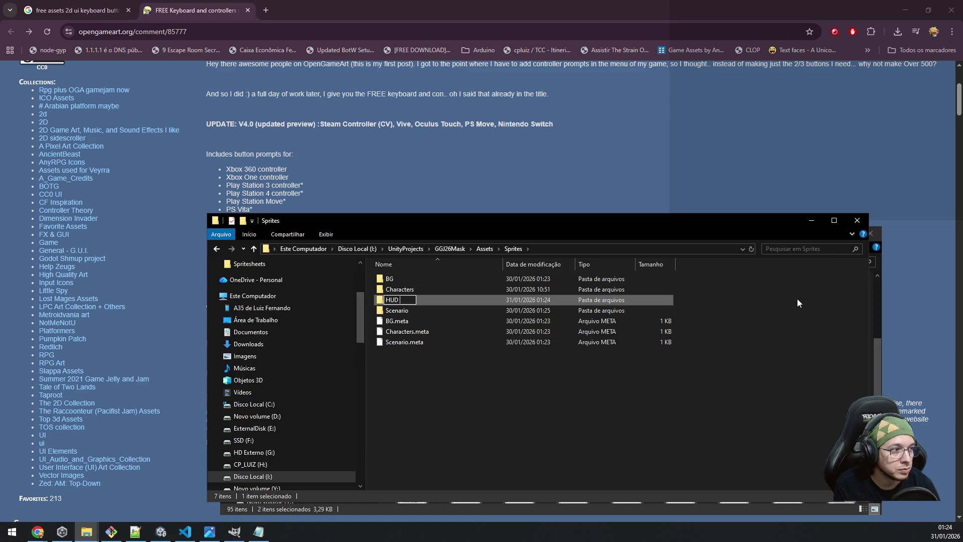
type("and UI")
key("Return")
key("Return")
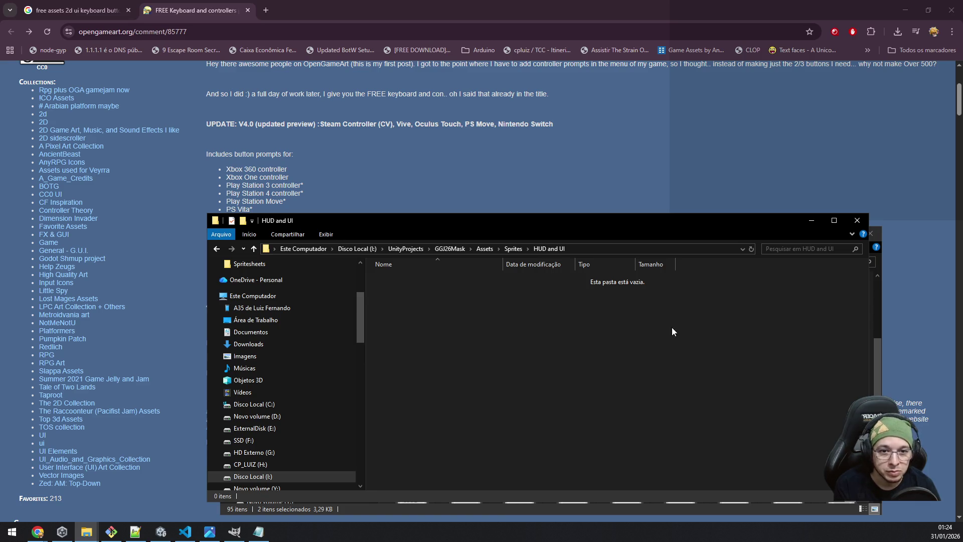
key("ctrl+v")
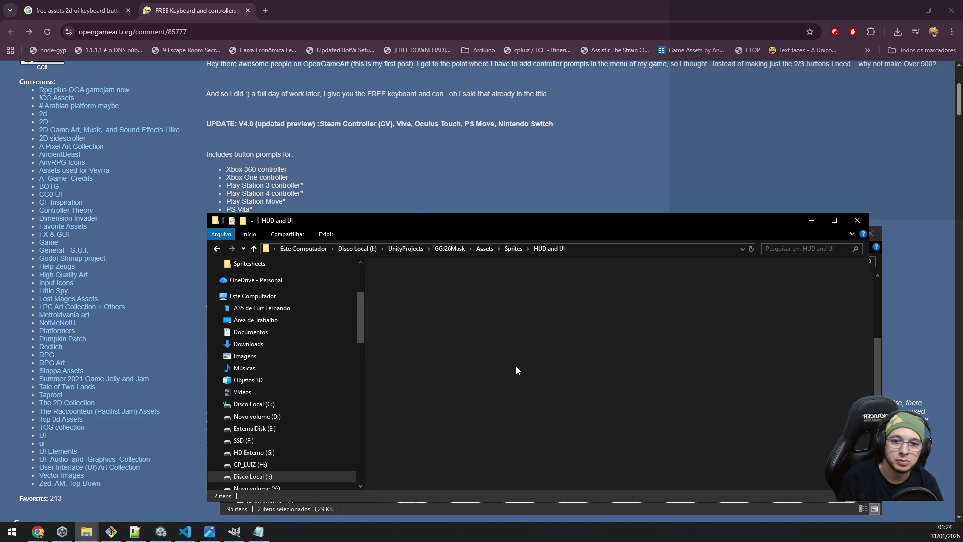
left_click(468, 331)
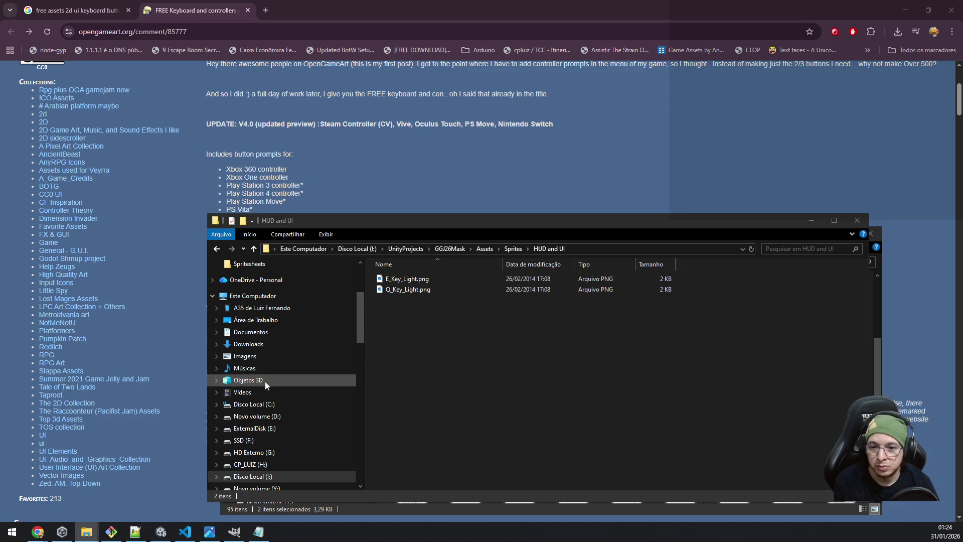
In the light key icons window, browse from Keyboard & Mouse up to the pack's Others > Arrows folder.
mouse_move(211, 531)
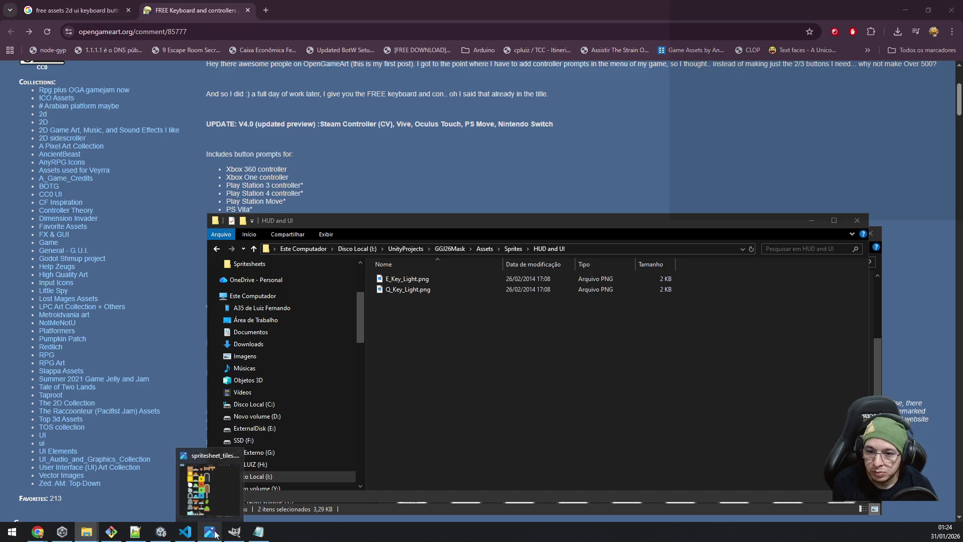
mouse_move(90, 536)
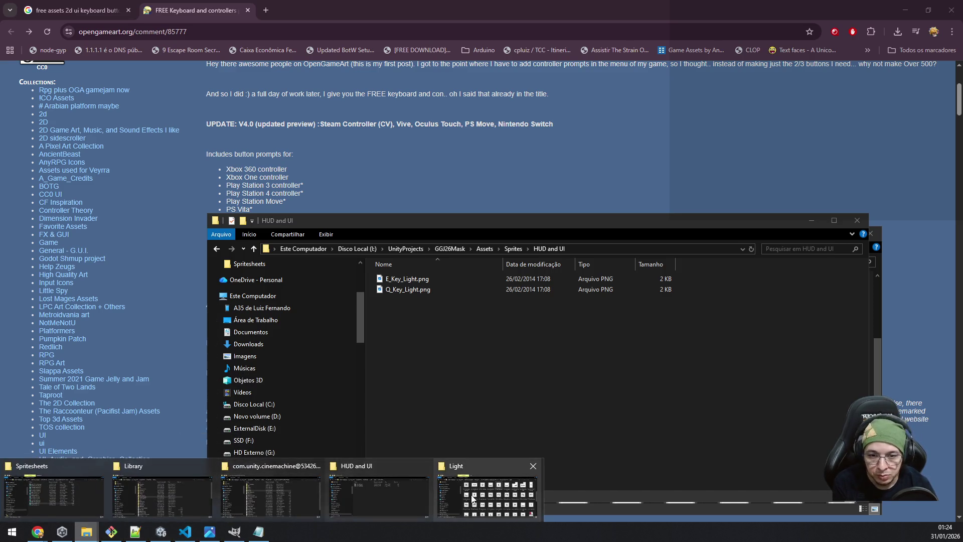
left_click(471, 497)
key("BackSpace")
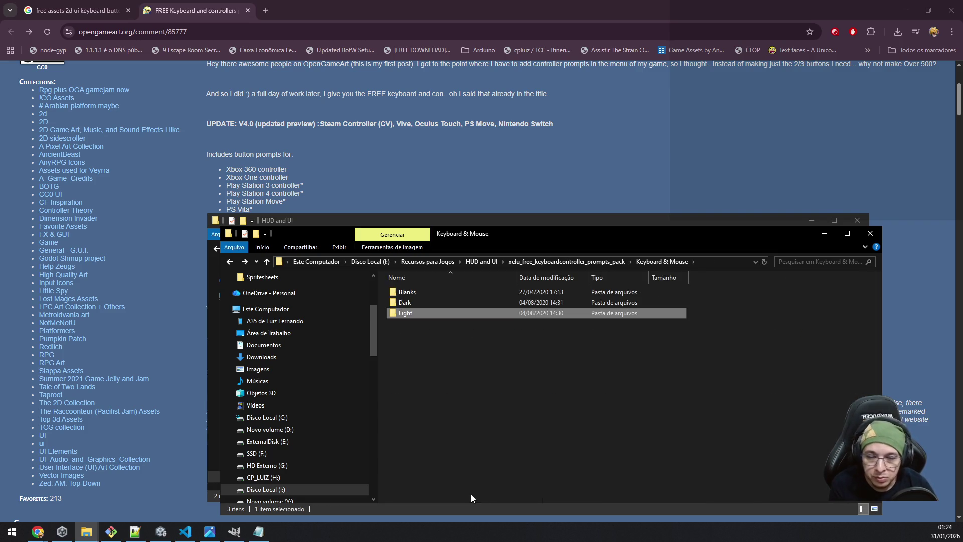
key("BackSpace")
key("Down")
key("Return")
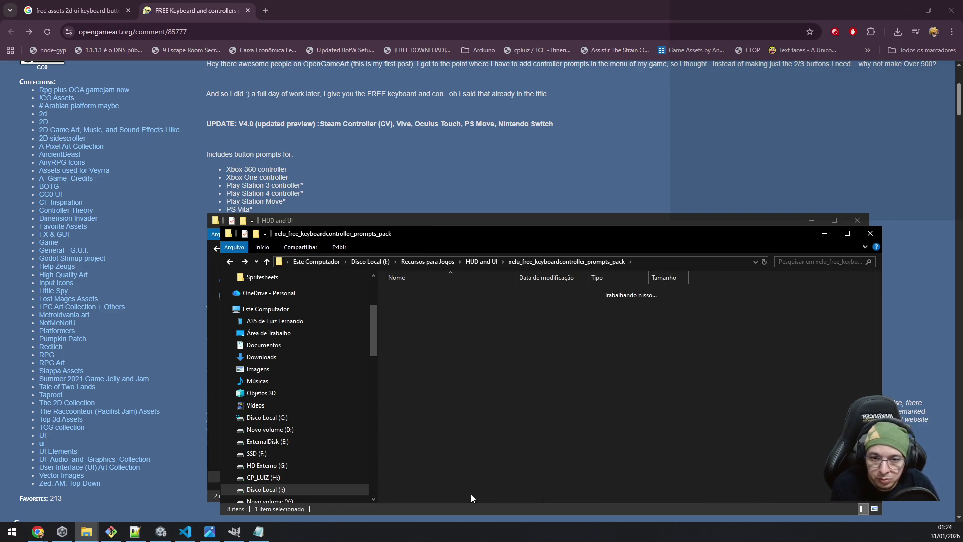
key("Down")
key("Return")
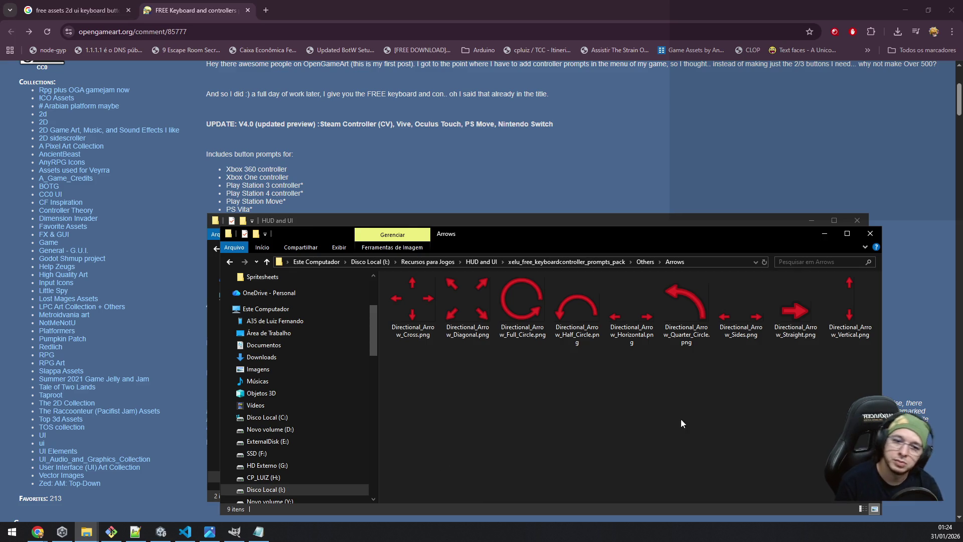
Copy Directional_Arrow_Full_Circle.png into the project's HUD and UI folder.
left_click(687, 313)
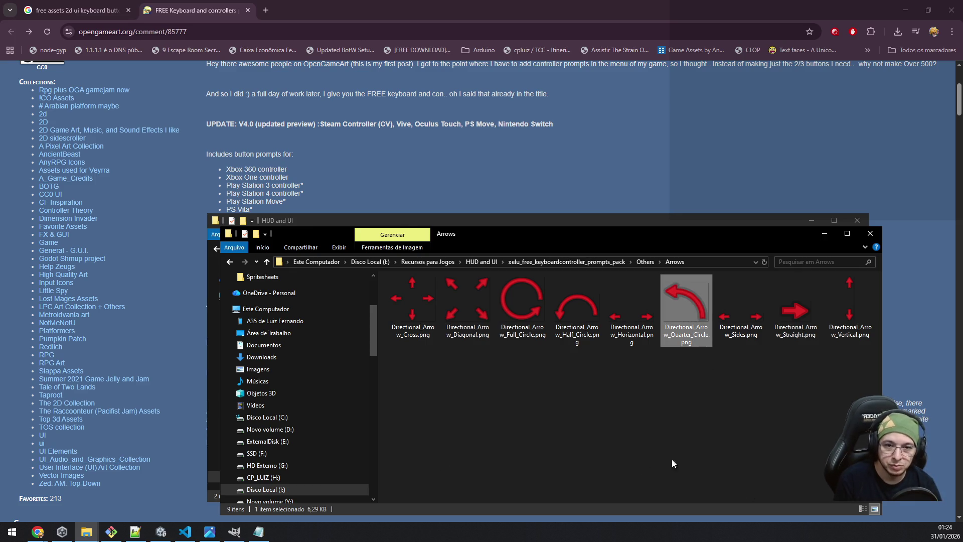
left_click(514, 302)
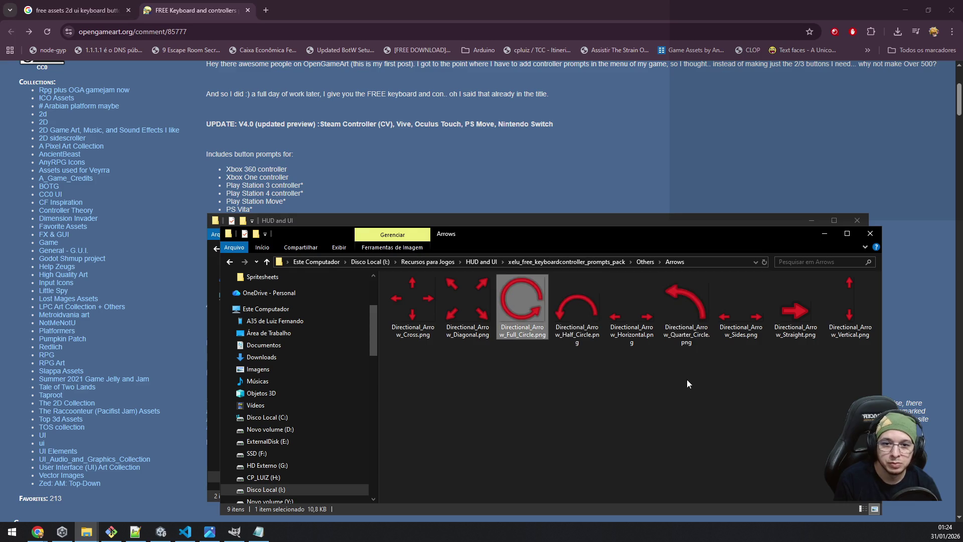
mouse_move(595, 233)
left_mouse_down()
mouse_move(594, 432)
mouse_move(558, 384)
left_mouse_up()
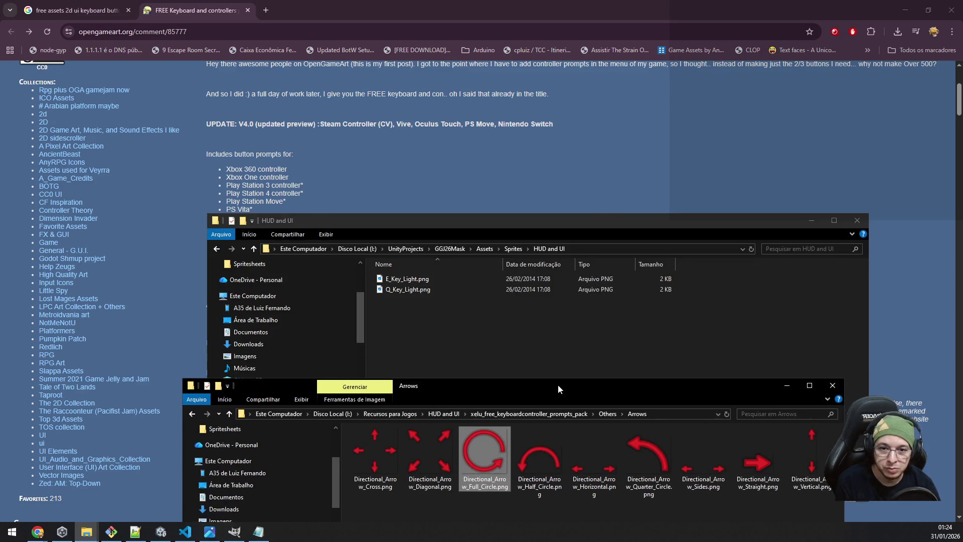
left_click(531, 347)
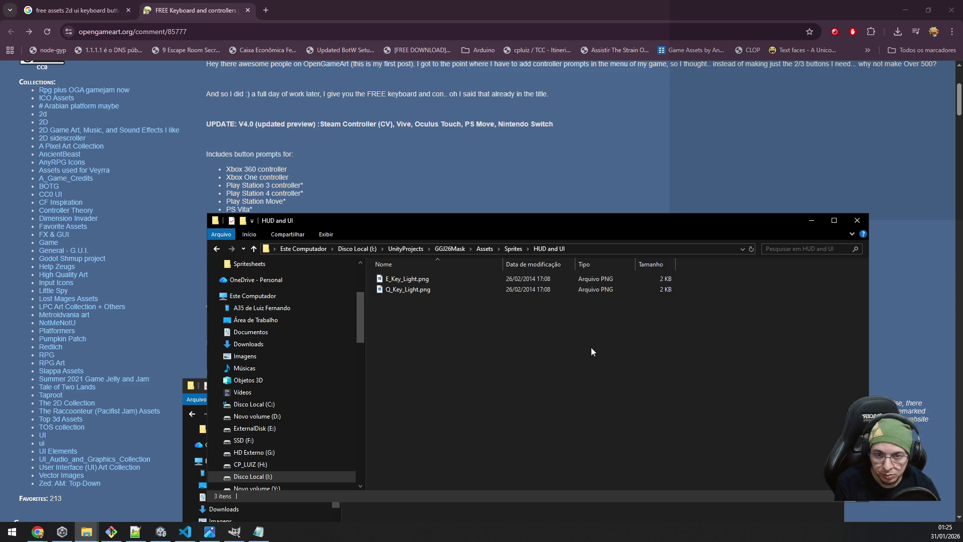
key("ctrl+v")
Return to the prompts pack folder and open its Readme.txt.
left_click(585, 511)
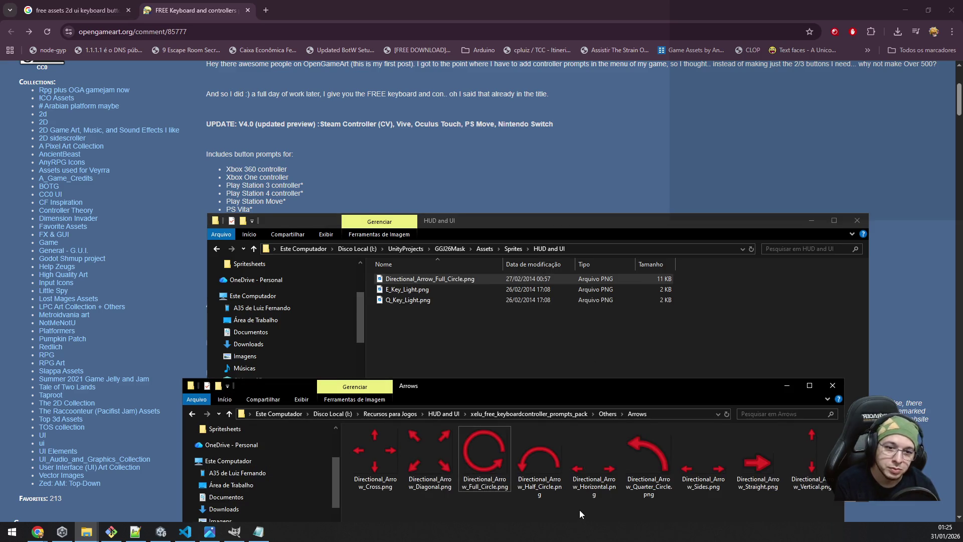
left_click(606, 413)
left_click_drag(473, 384, 510, 275)
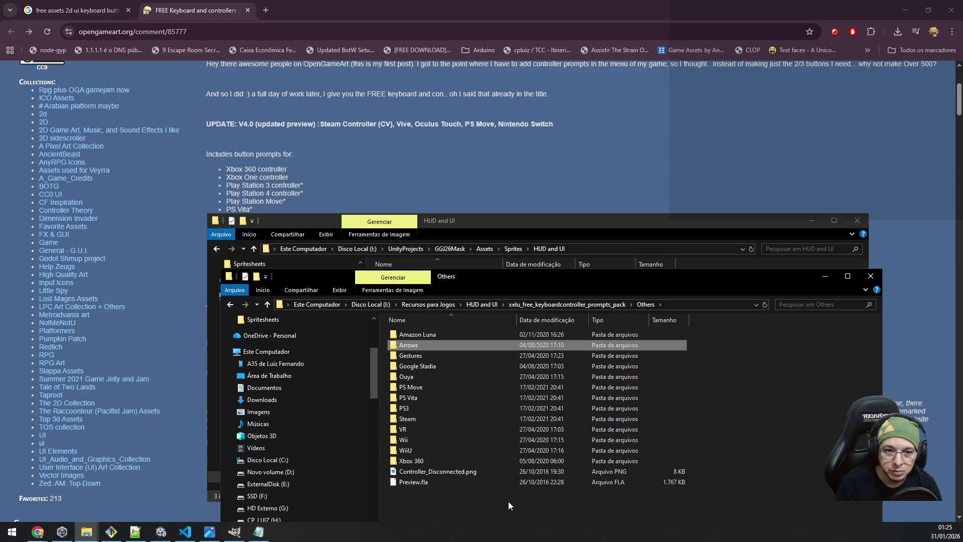
key("BackSpace")
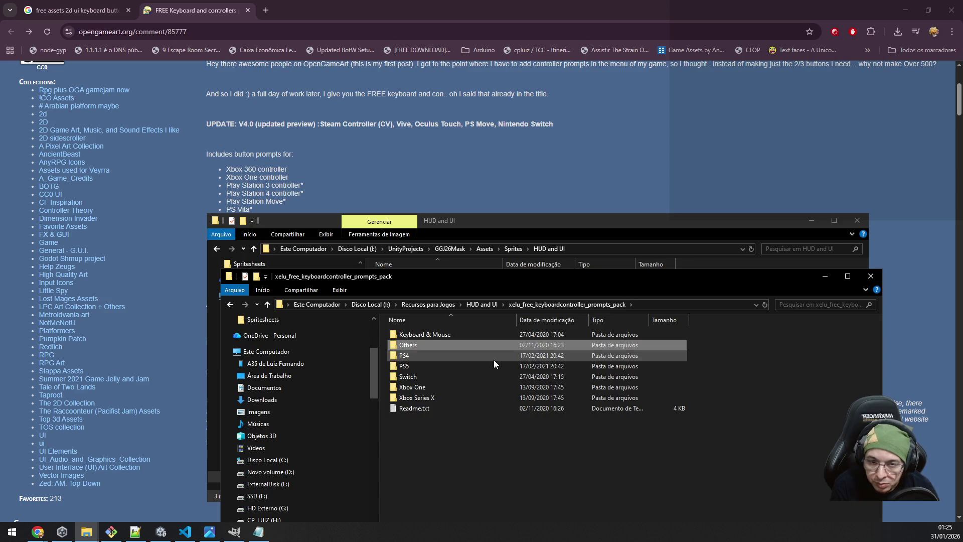
left_click(484, 457)
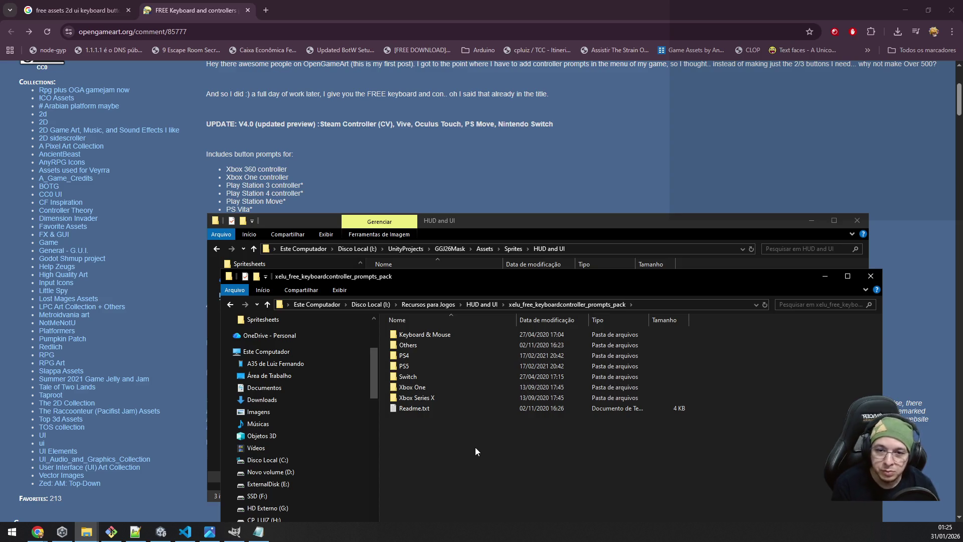
double_click(429, 409)
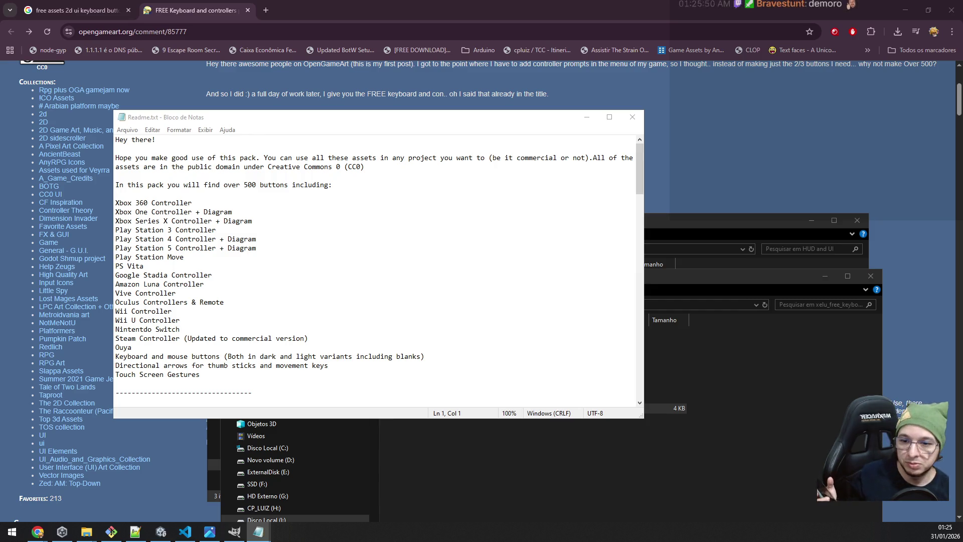
Leave the Readme in Notepad and switch to the Unity editor from the taskbar.
left_click(160, 532)
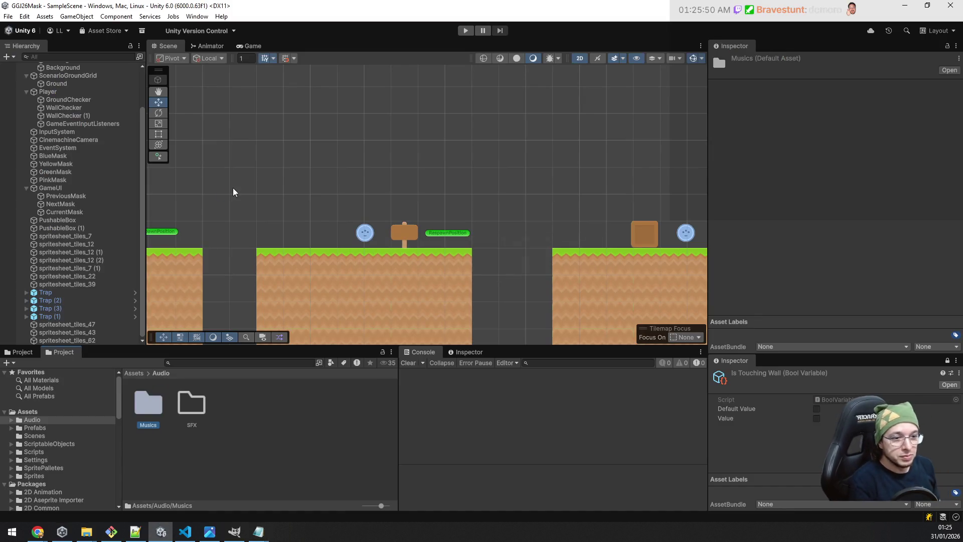
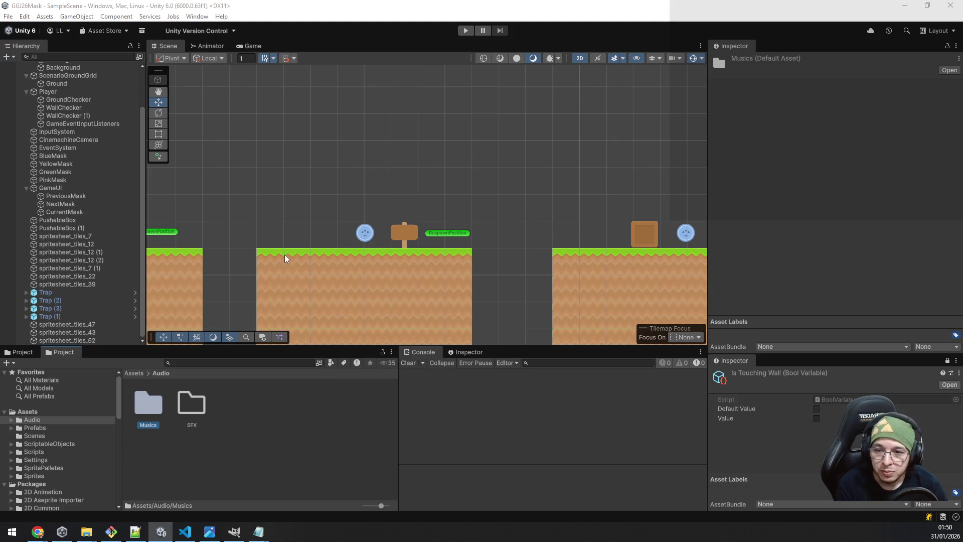
Bring the YouTube browser forward, nudge it slightly left, then switch back to the Unity editor.
mouse_move(133, 534)
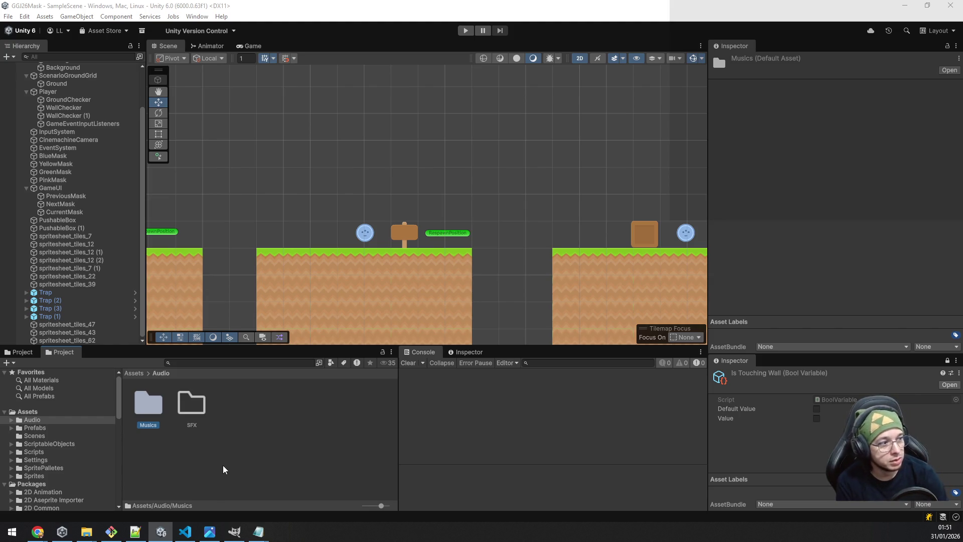
mouse_move(38, 532)
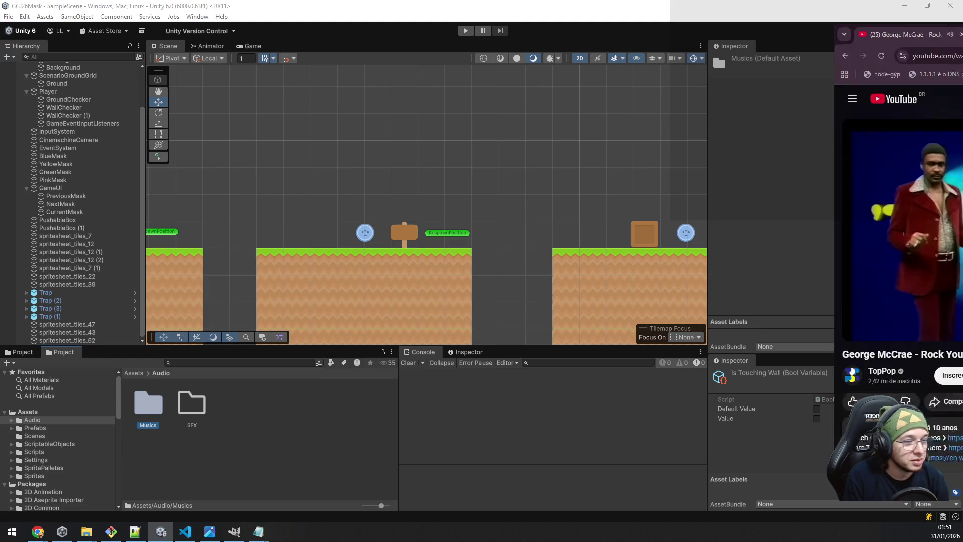
key("alt+Tab")
left_click_drag(721, 42, 679, 50)
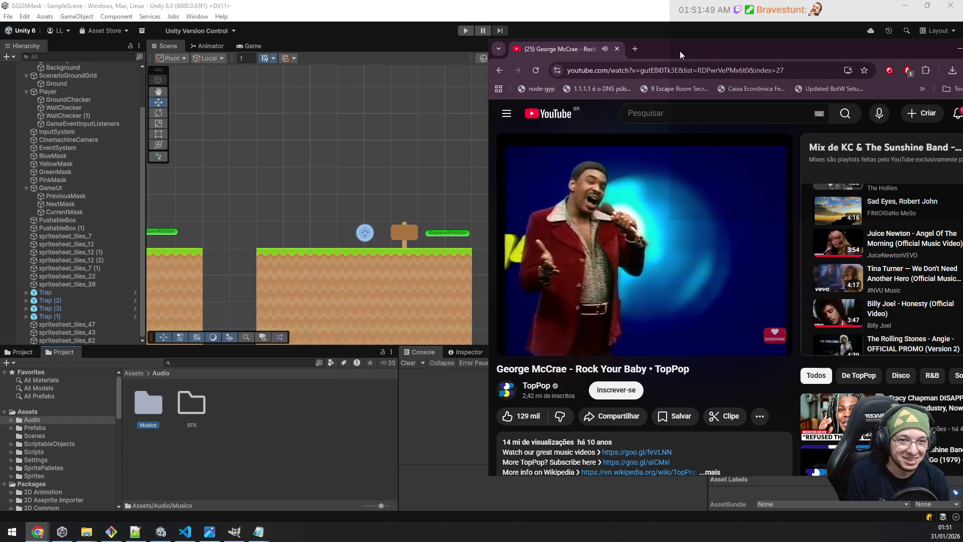
key("alt+Tab")
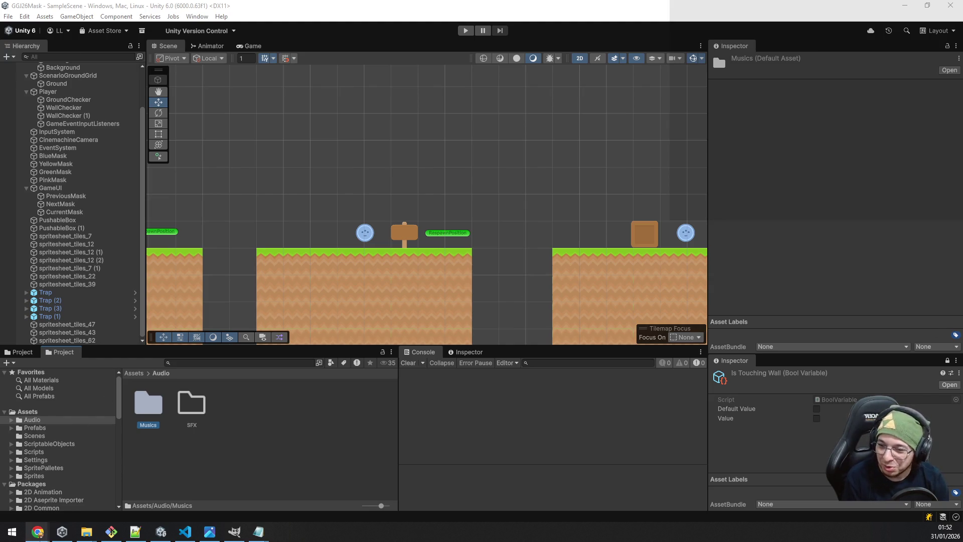
Bring the browser playing the Rock Your Baby video back over the editor.
mouse_move(37, 533)
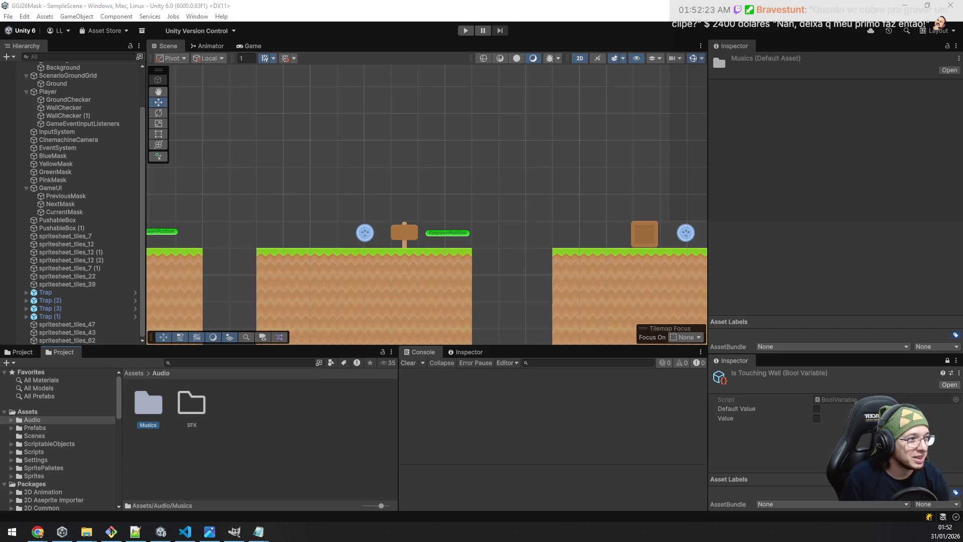
key("alt+Tab")
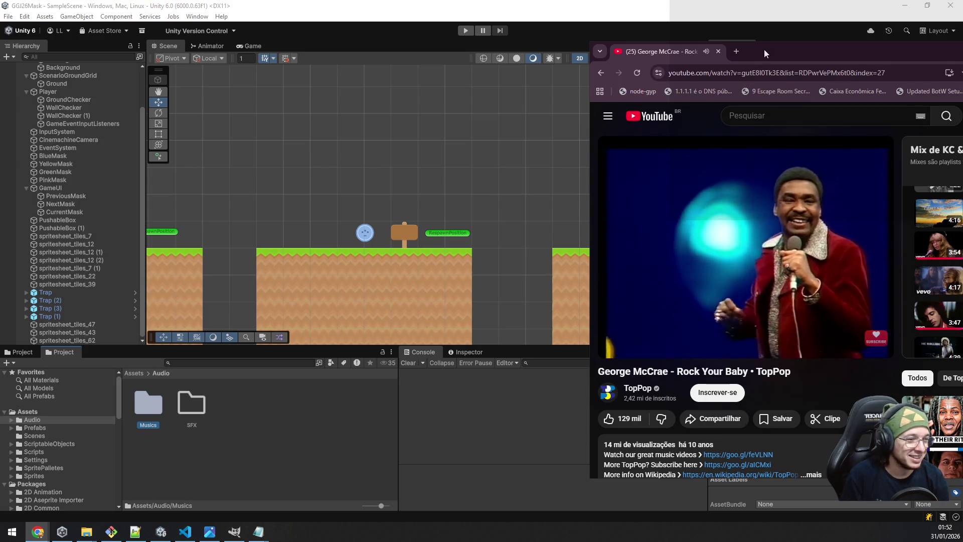
Drag the browser off the right edge of the screen and return to the editor.
left_click_drag(764, 49, 962, 55)
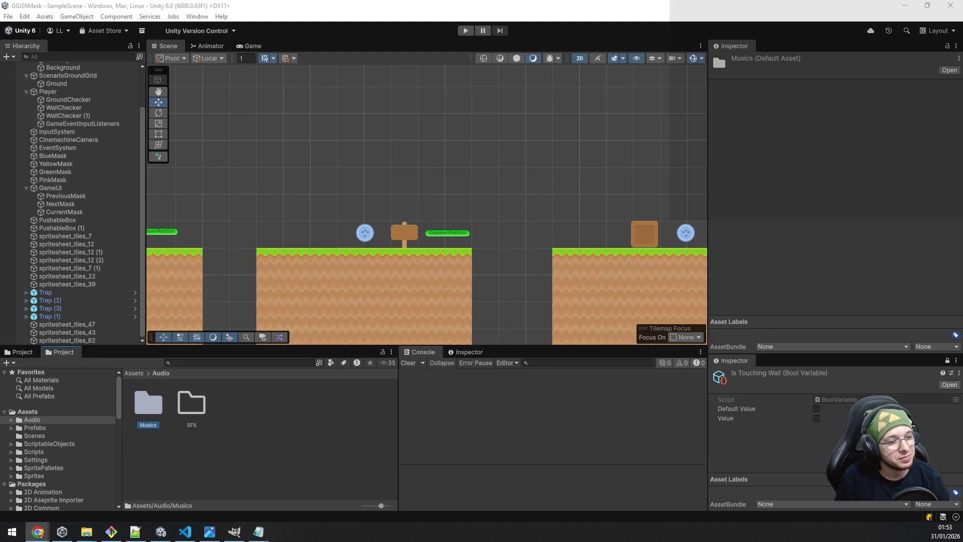
left_click(612, 7)
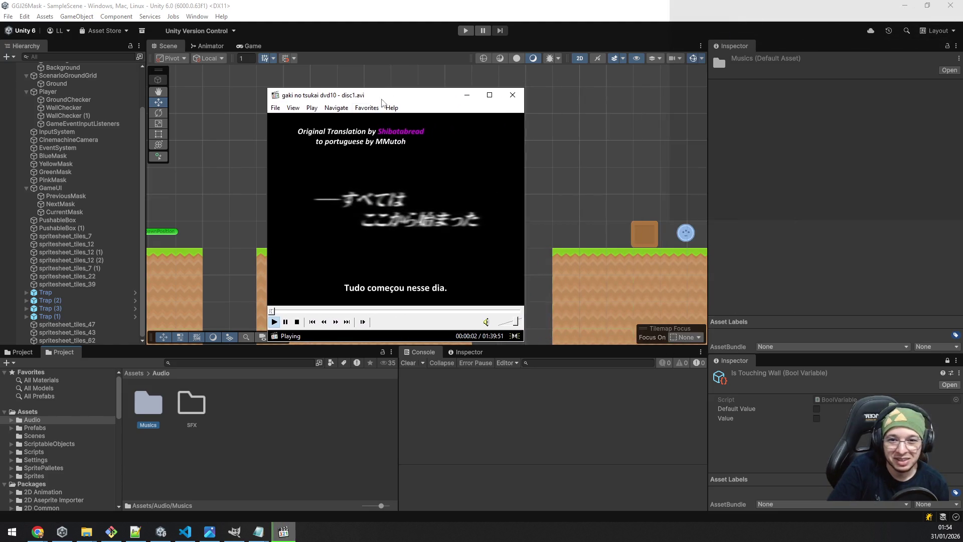
Jump the disc1.avi playback ahead to about the 53-minute mark.
left_click(405, 312)
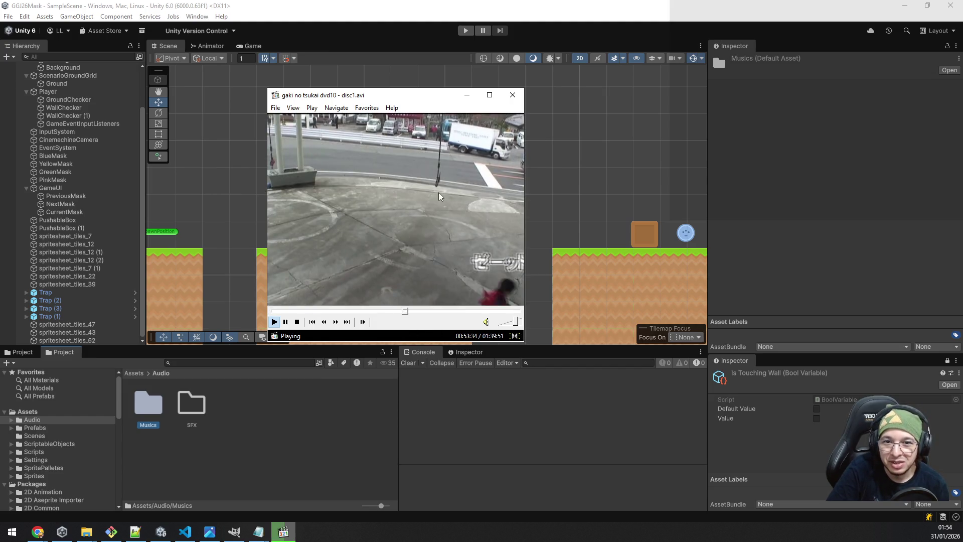
Switch the Media Player Classic video to fullscreen.
double_click(441, 218)
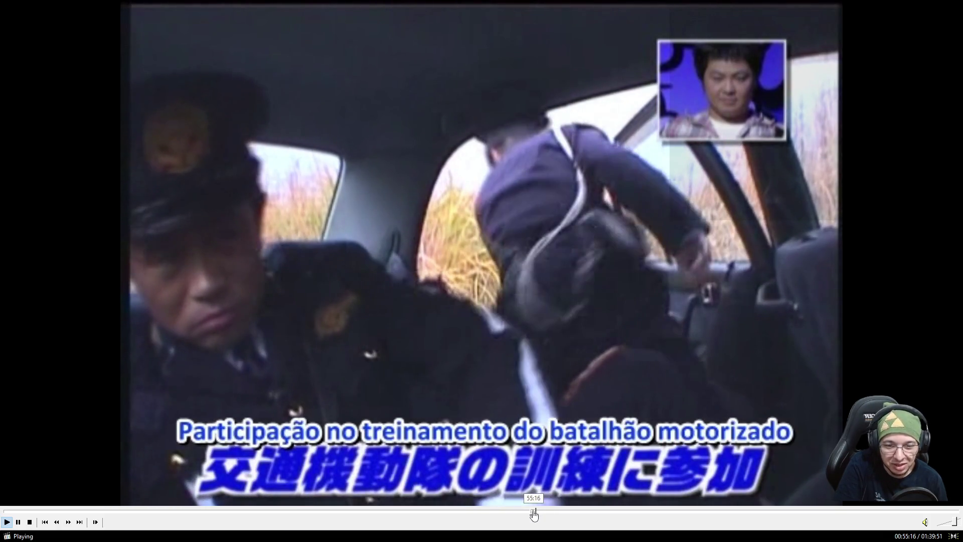
Skip playback forward to around 57:39, then pause it and bring the video back to a window.
left_click(533, 513)
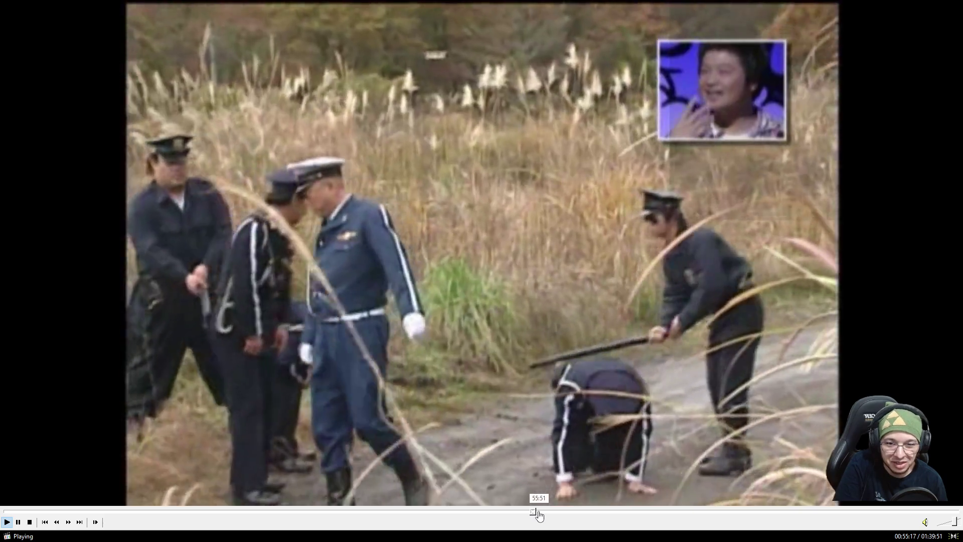
left_click(542, 512)
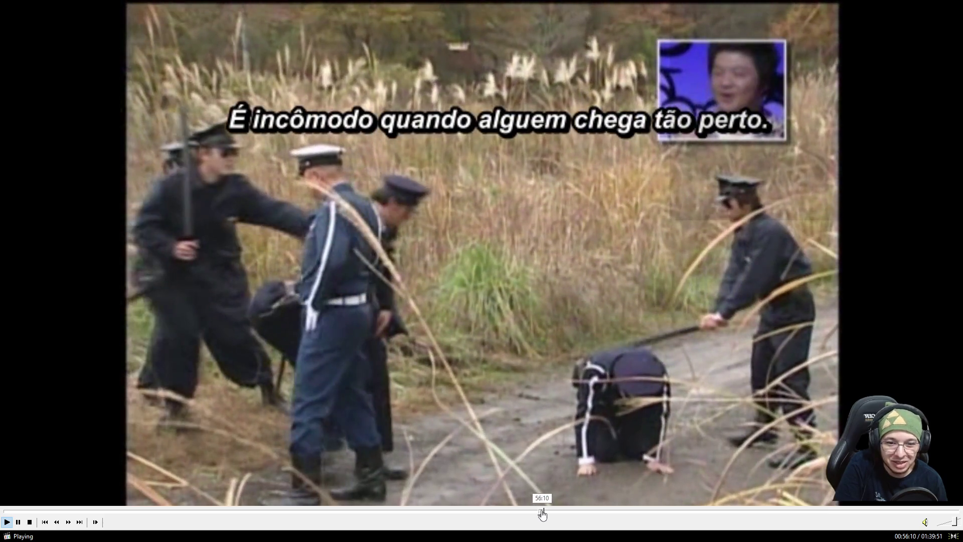
left_click(549, 513)
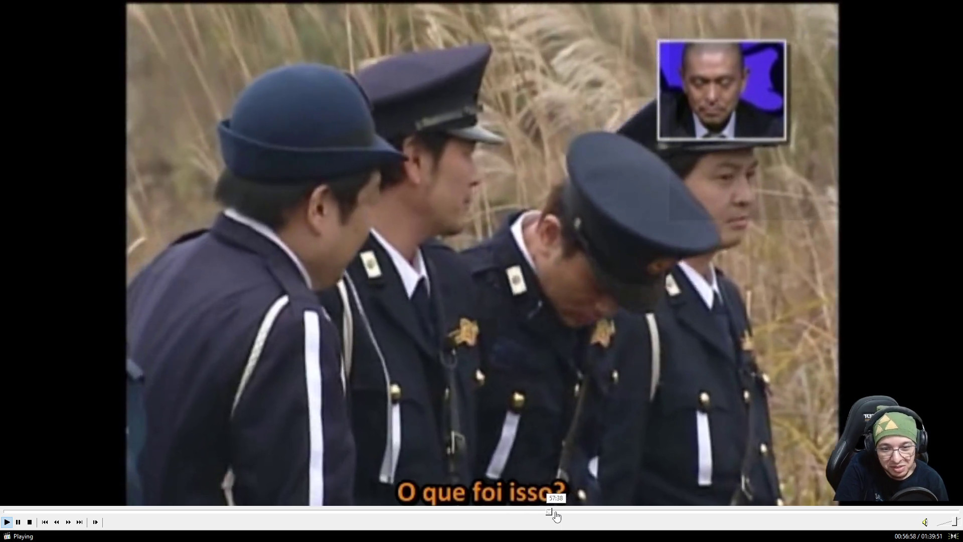
left_click(555, 513)
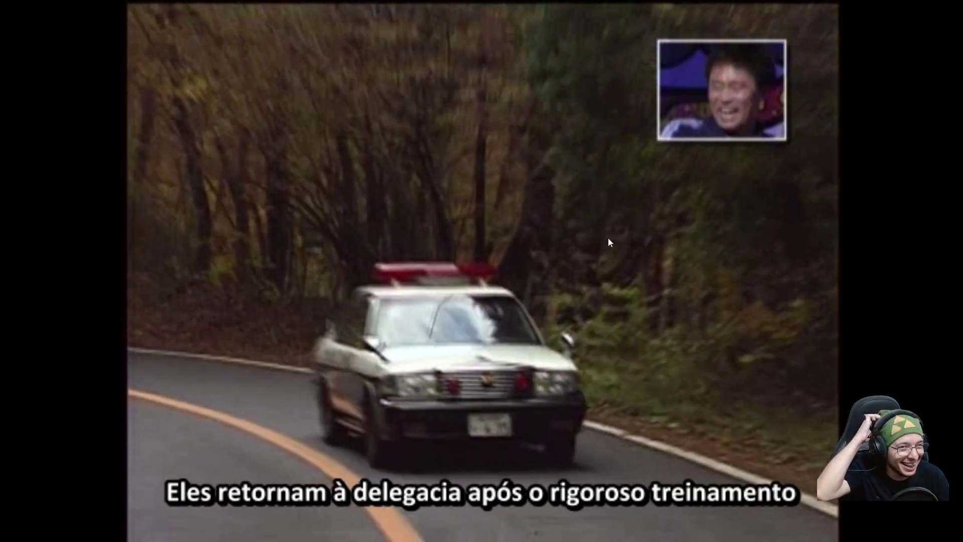
key("space")
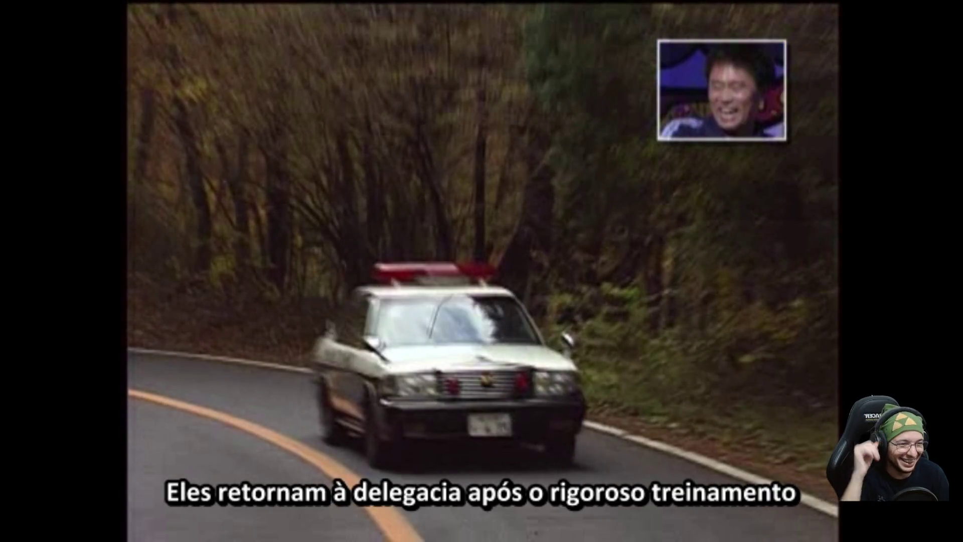
double_click(785, 226)
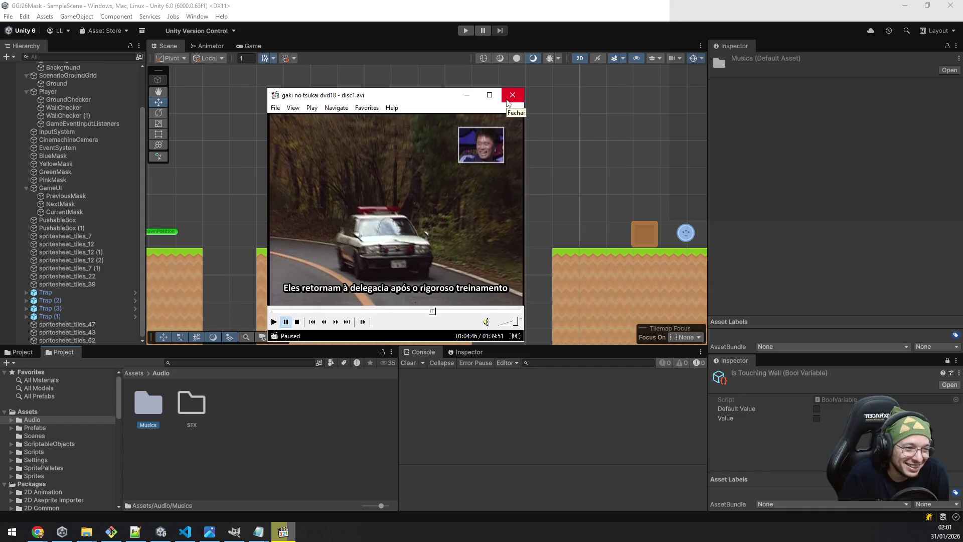
left_click(508, 102)
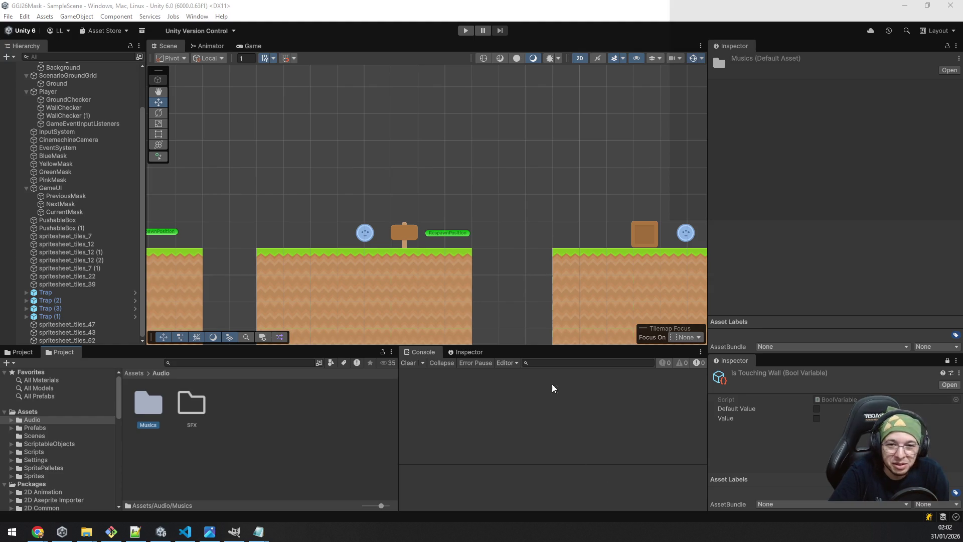
left_click(515, 6)
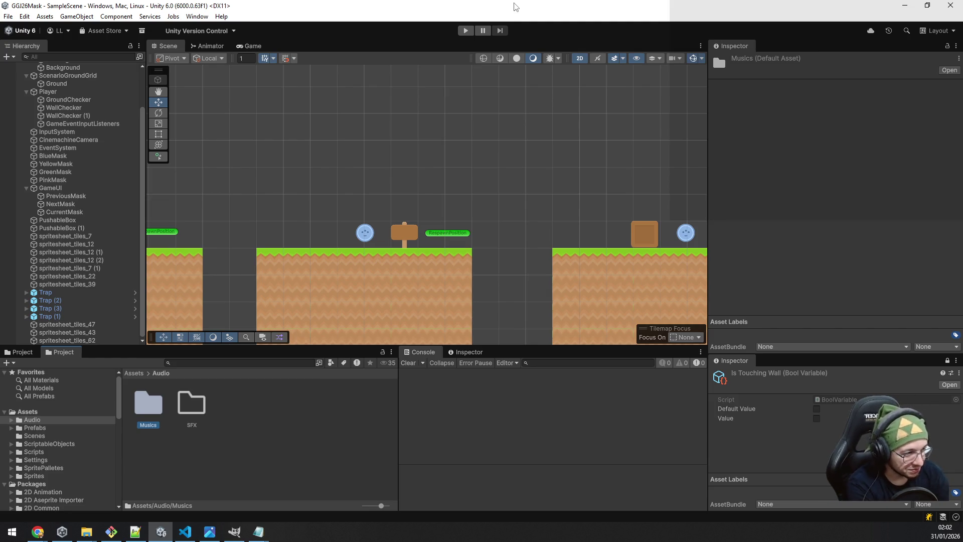
left_click(674, 4)
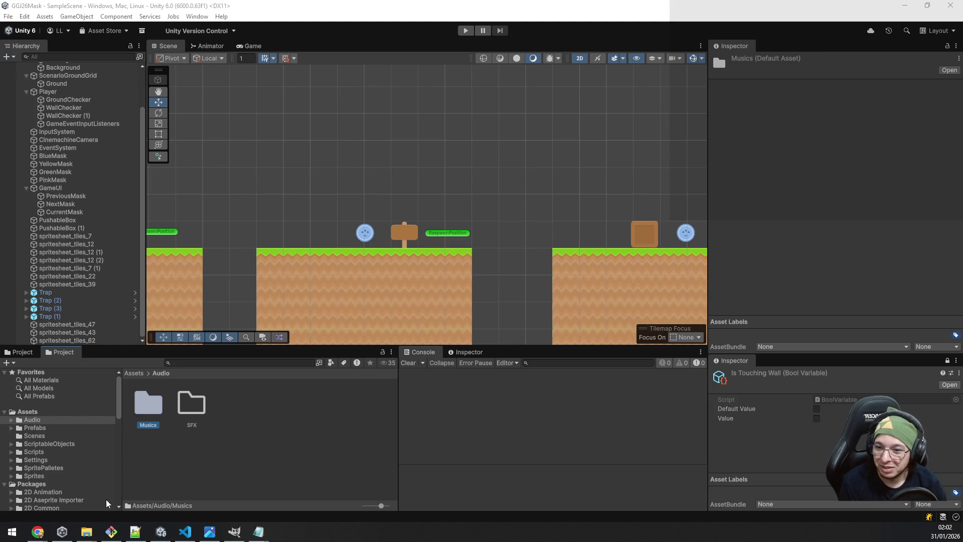
mouse_move(43, 536)
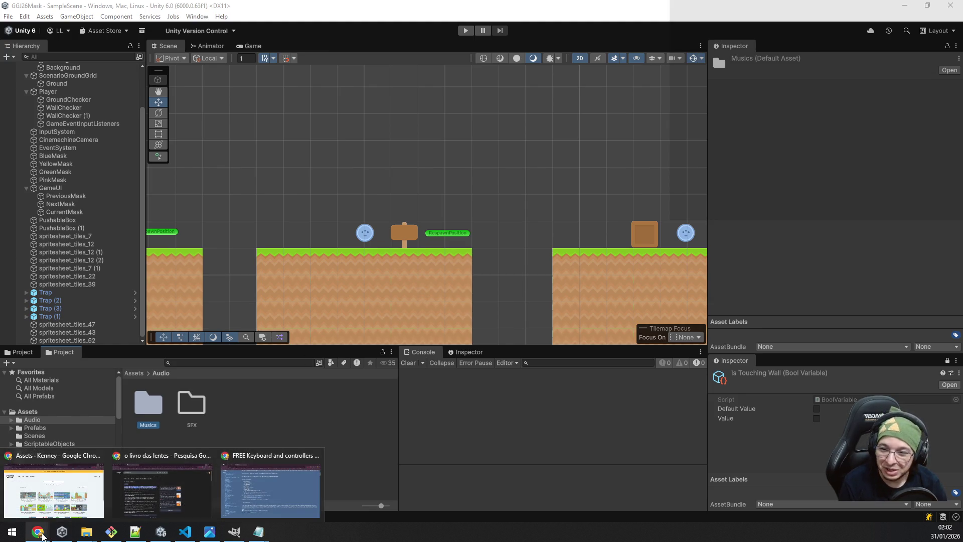
Open Readme.txt from the controller prompts pack folder in Notepad.
mouse_move(85, 531)
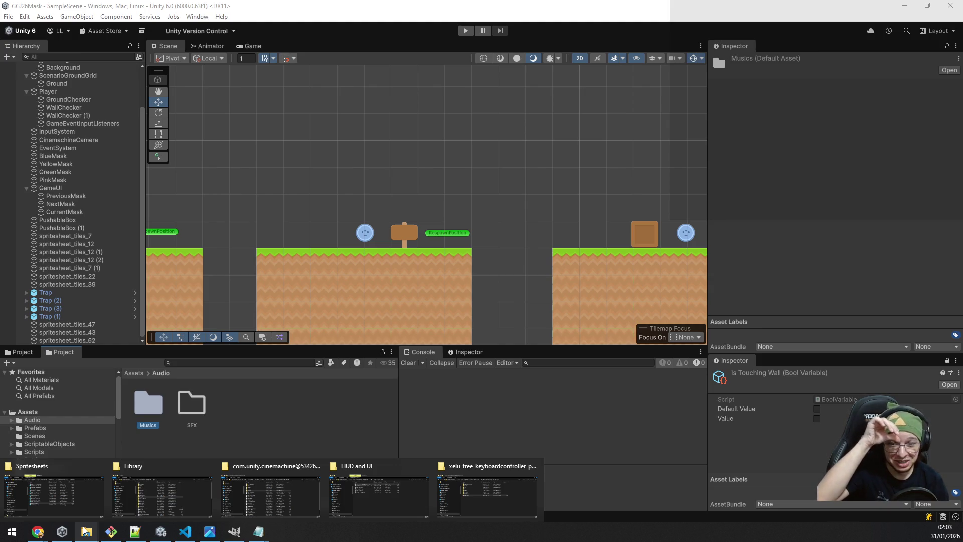
left_click(480, 480)
key("Up")
key("Up")
key("Up")
key("Up")
key("Up")
key("Down")
key("Down")
key("Down")
key("Return")
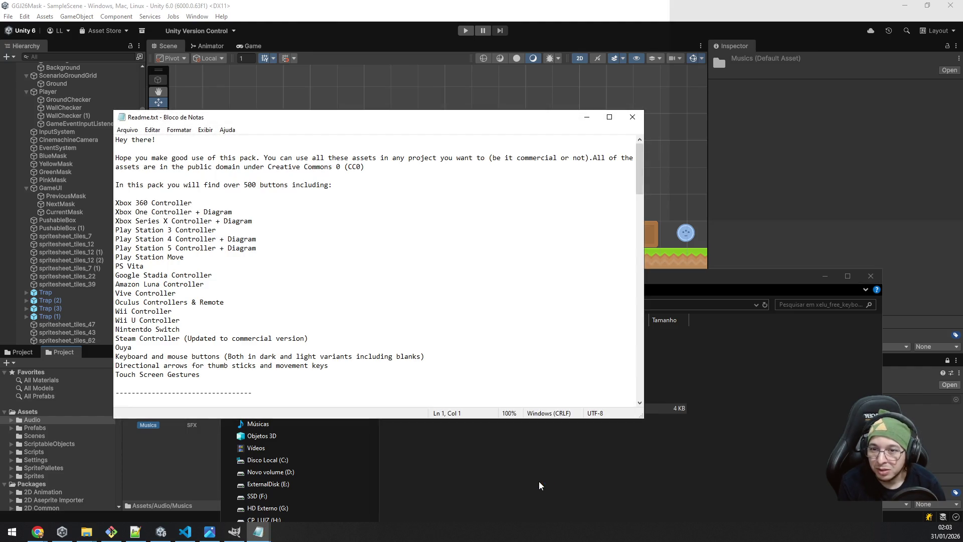
Step through the readme's controller list, selecting the Directional arrows line near Ouya.
key("Left")
key("Home")
key("Down")
key("Down")
key("Down")
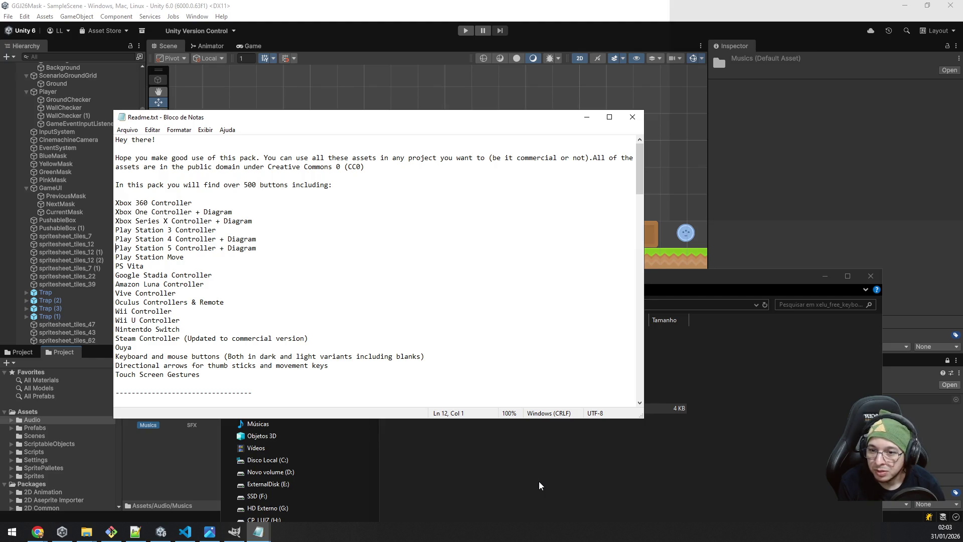
key("Down")
key("Down")
key("Down")
key("Down")
key("ctrl+shift+Right")
key("Down")
key("Down")
key("End")
key("shift+Home")
key("Down")
key("End")
key("shift+Home")
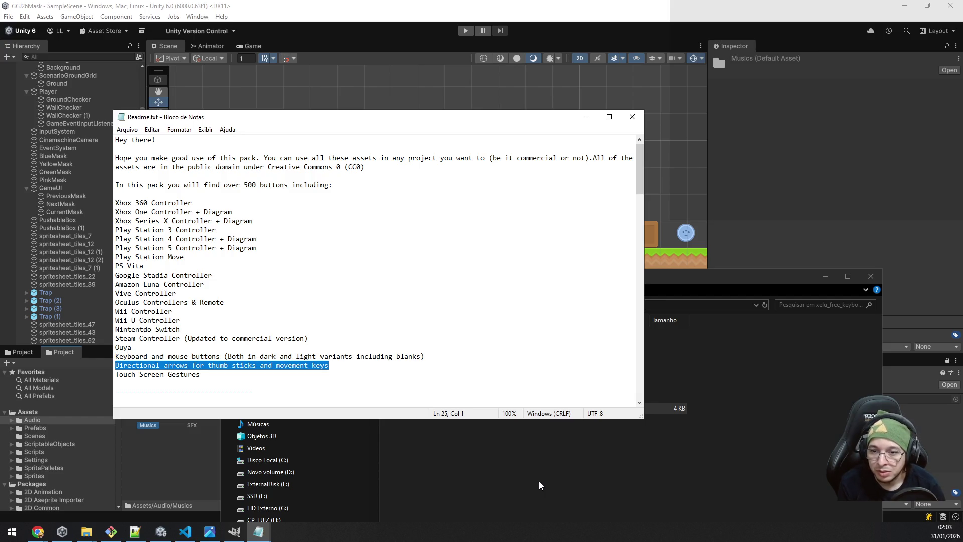
key("Down")
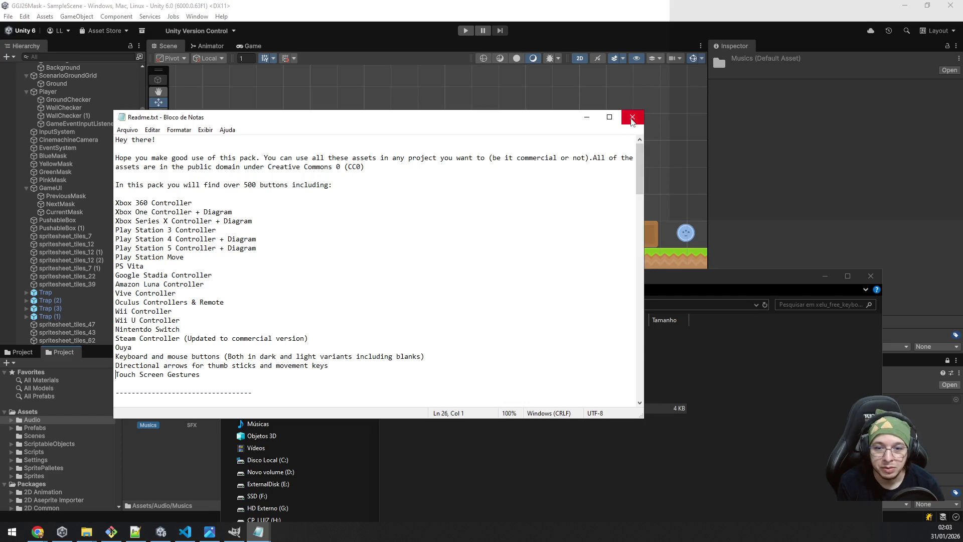
Scroll down through the rest of the readme, then close Notepad.
left_click_drag(640, 178, 645, 236)
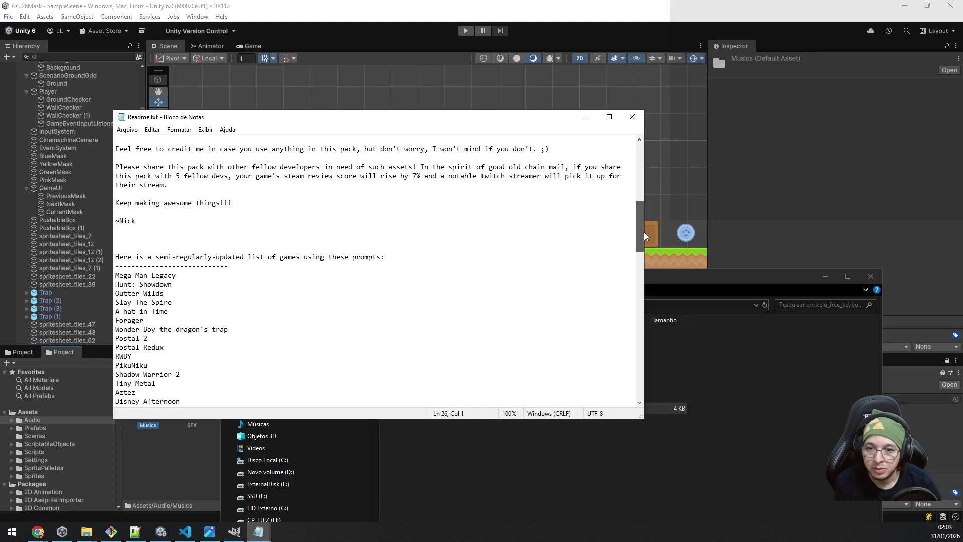
left_click_drag(645, 236, 635, 251)
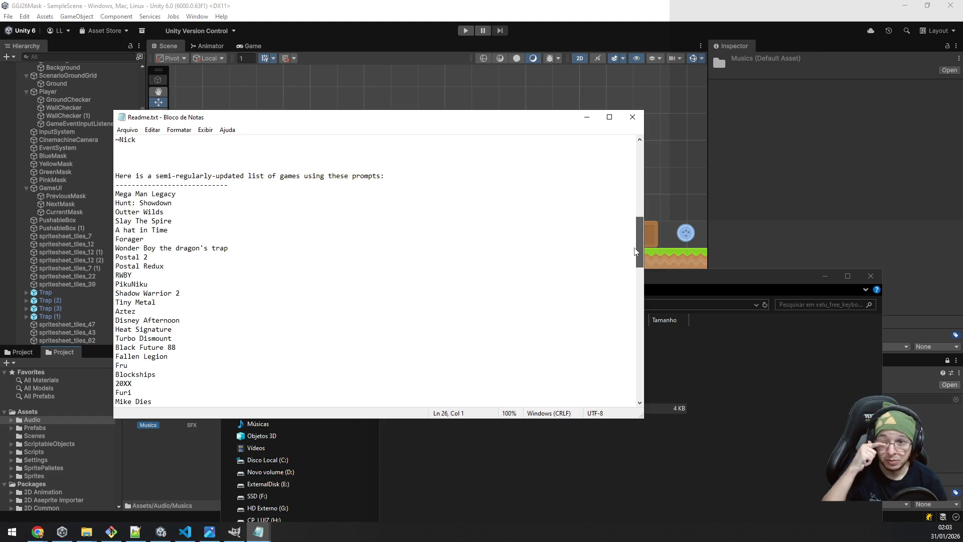
left_click_drag(635, 251, 608, 409)
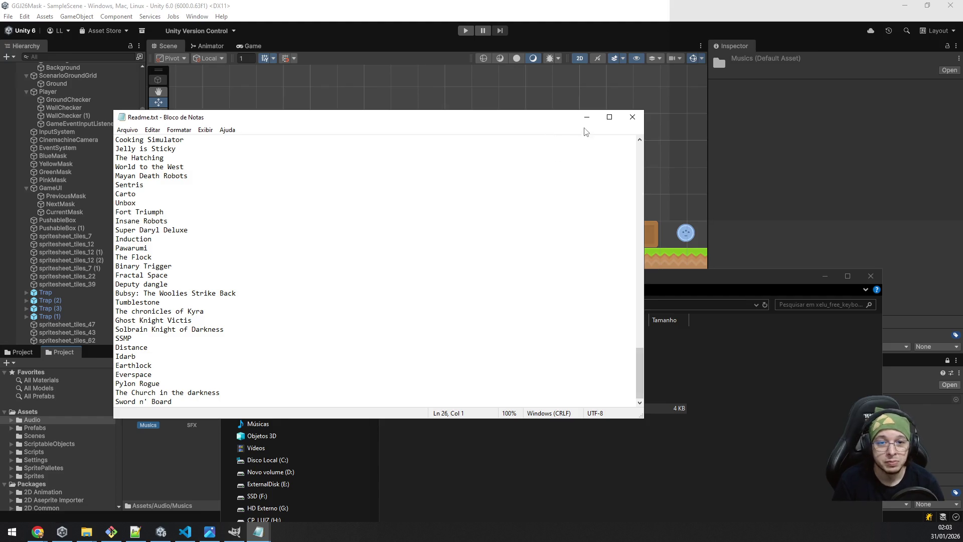
left_click(632, 117)
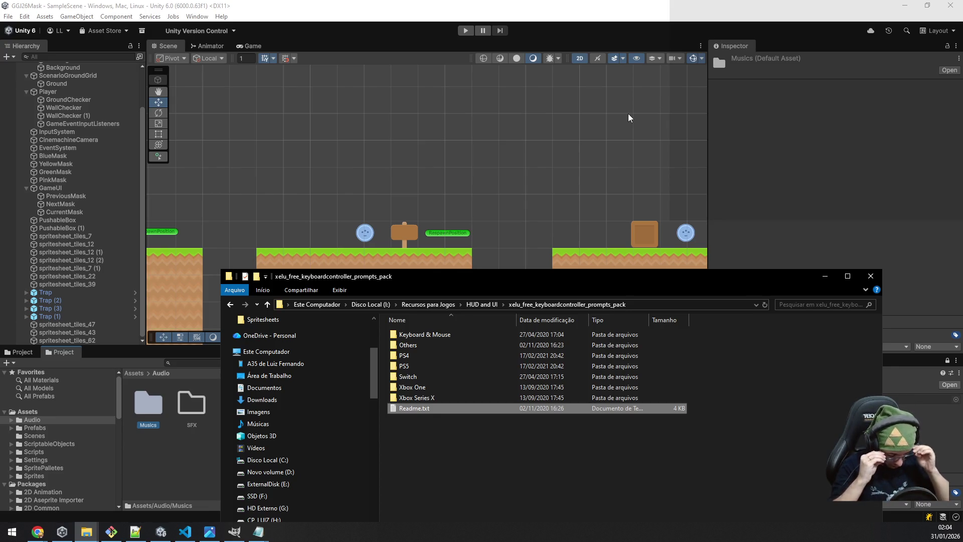
Return to the Unity editor showing the 2D platformer scene.
left_click(388, 5)
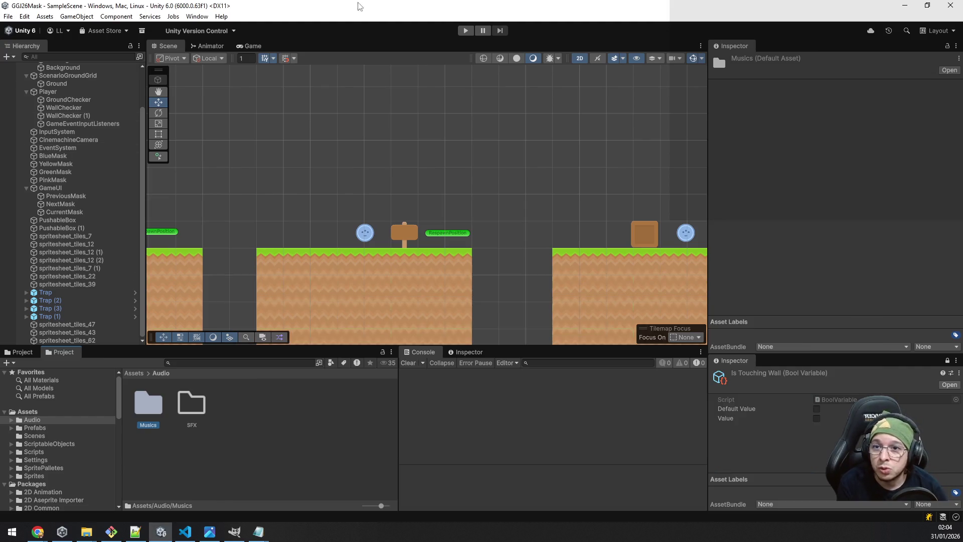
Open the Asset Store, then search My Assets for 'dotween' and show DOTween (HOTween v2) details.
left_click(197, 16)
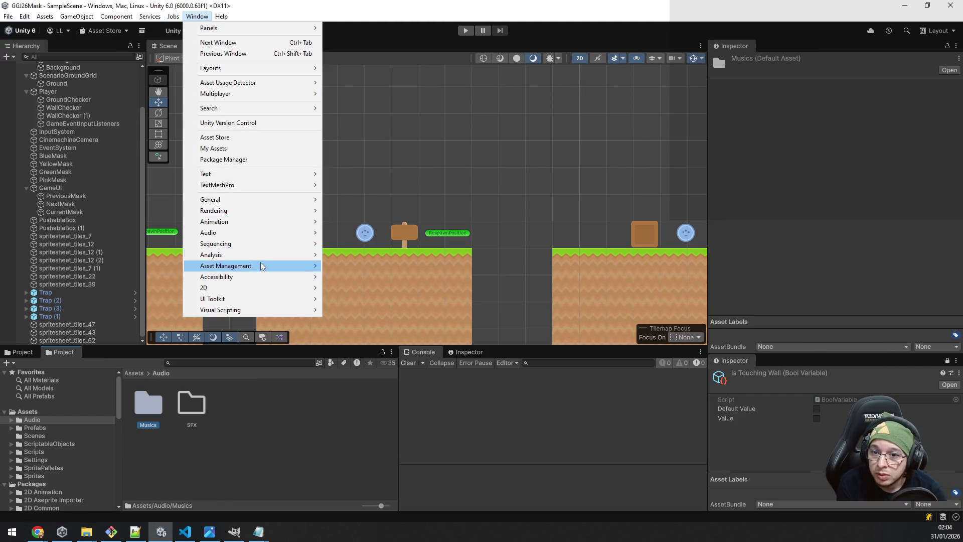
left_click(260, 137)
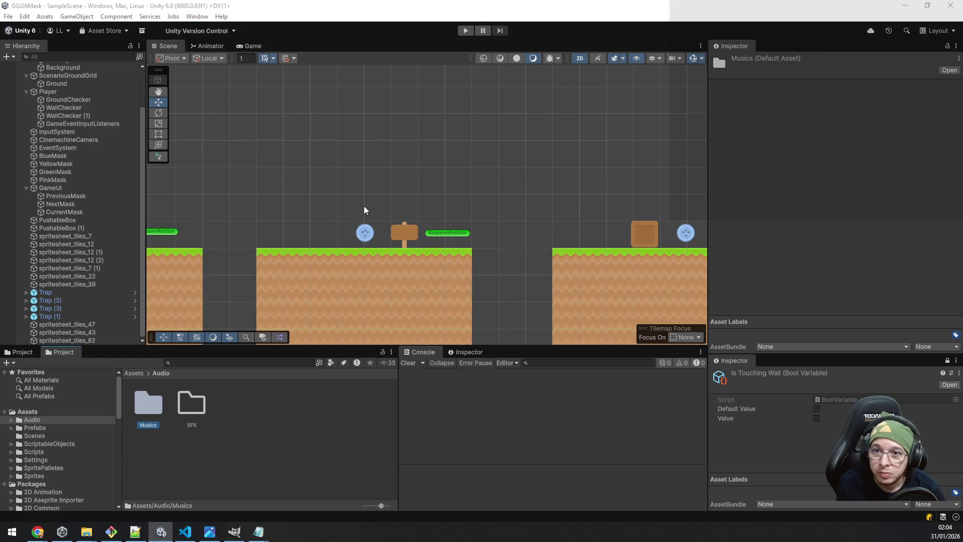
left_click(198, 16)
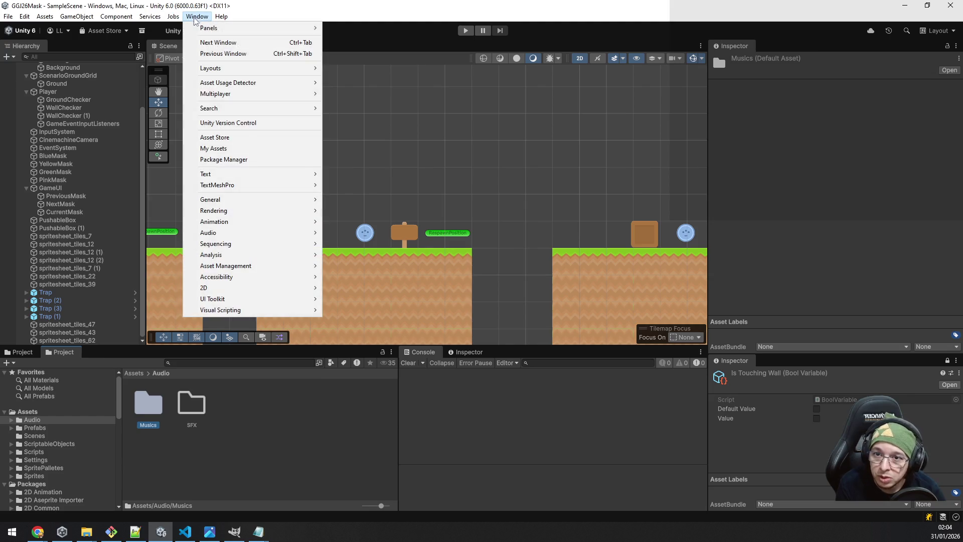
left_click(250, 150)
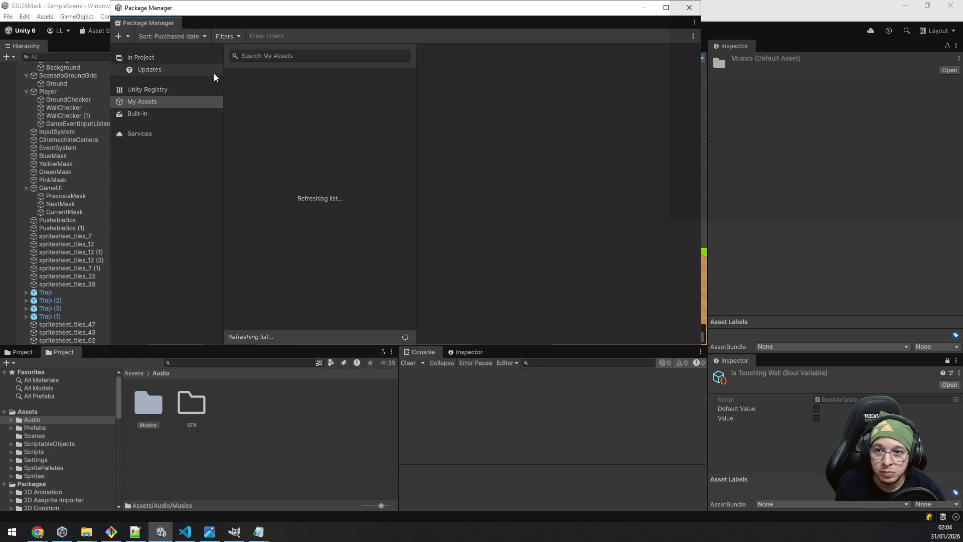
left_click(286, 57)
type("dotw")
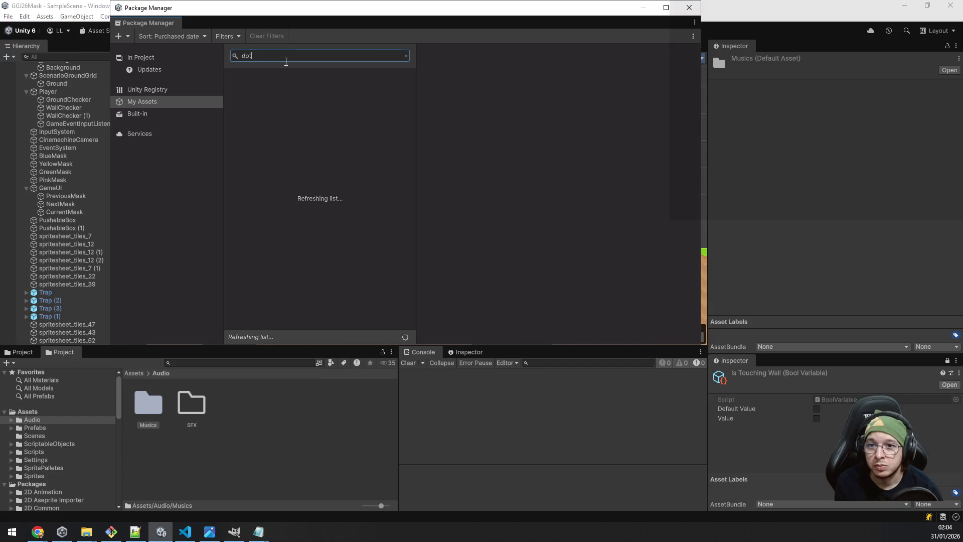
type("een")
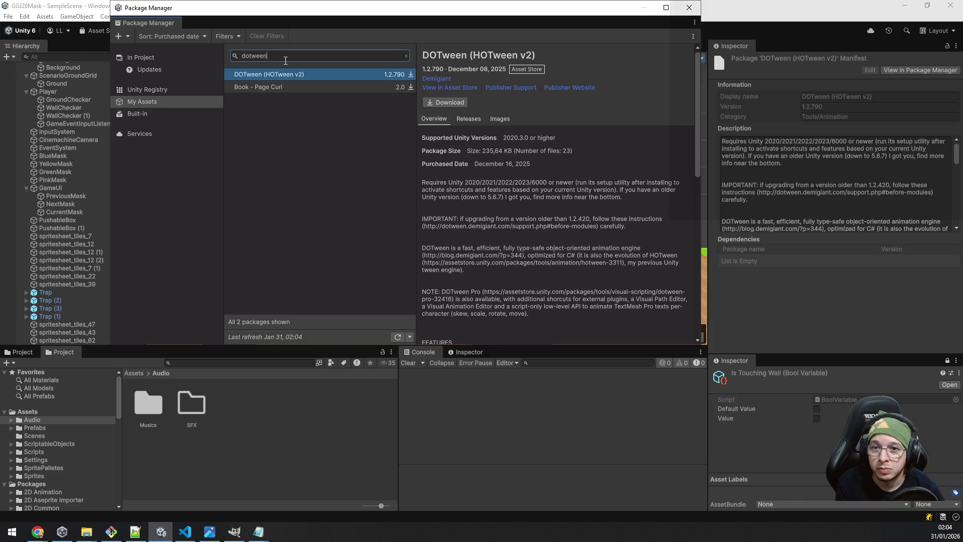
left_click(282, 74)
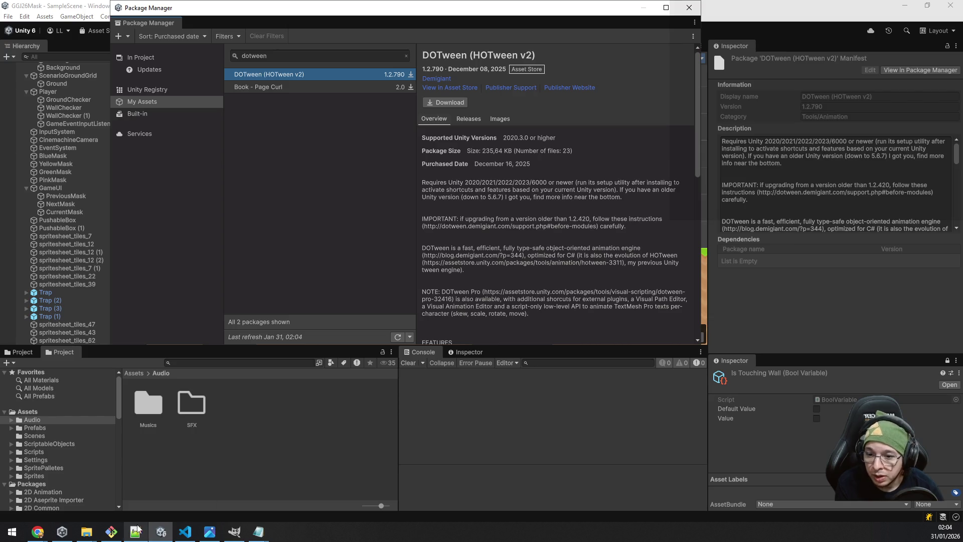
mouse_move(545, 16)
left_mouse_down()
mouse_move(565, 230)
mouse_move(661, 102)
left_mouse_up()
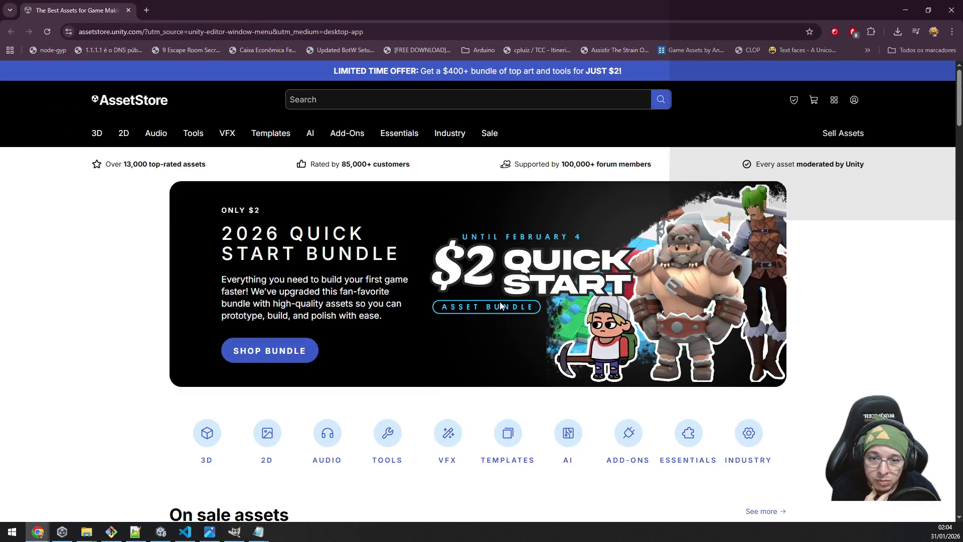
Open the 2026 Quick Start Bundle in a new tab and scroll through its included assets.
middle_click(293, 358)
scroll(223, 418, "down", 5)
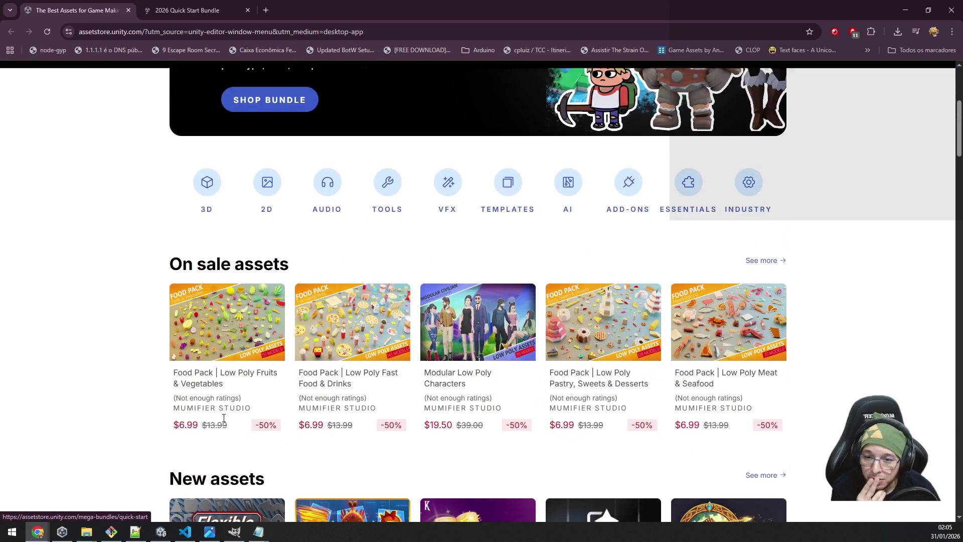
scroll(224, 418, "up", 5)
left_click(191, 10)
scroll(471, 276, "down", 4)
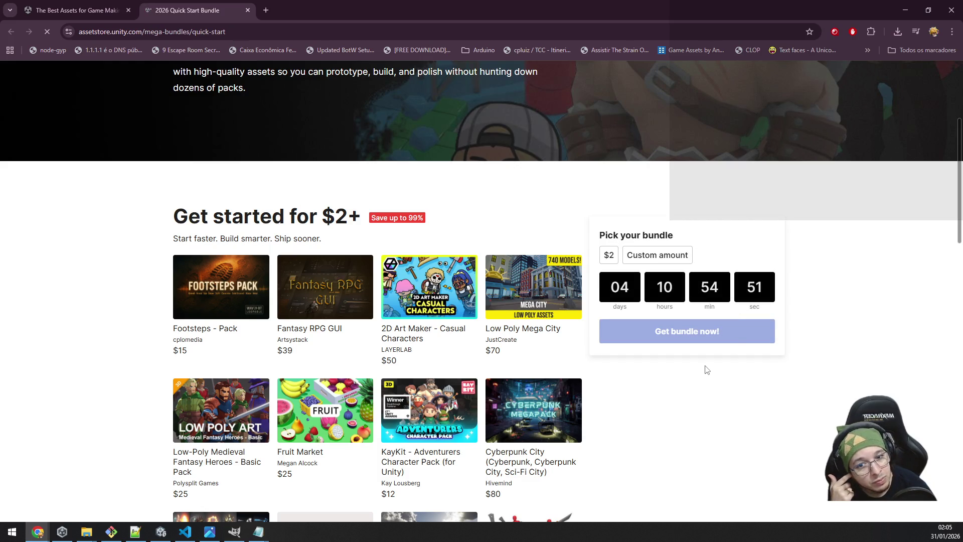
scroll(693, 380, "down", 3)
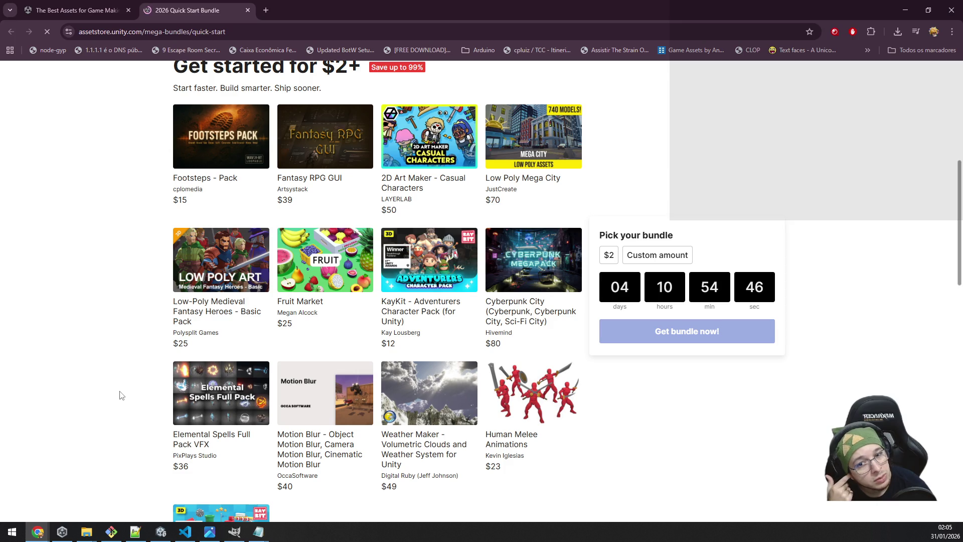
scroll(121, 395, "down", 3)
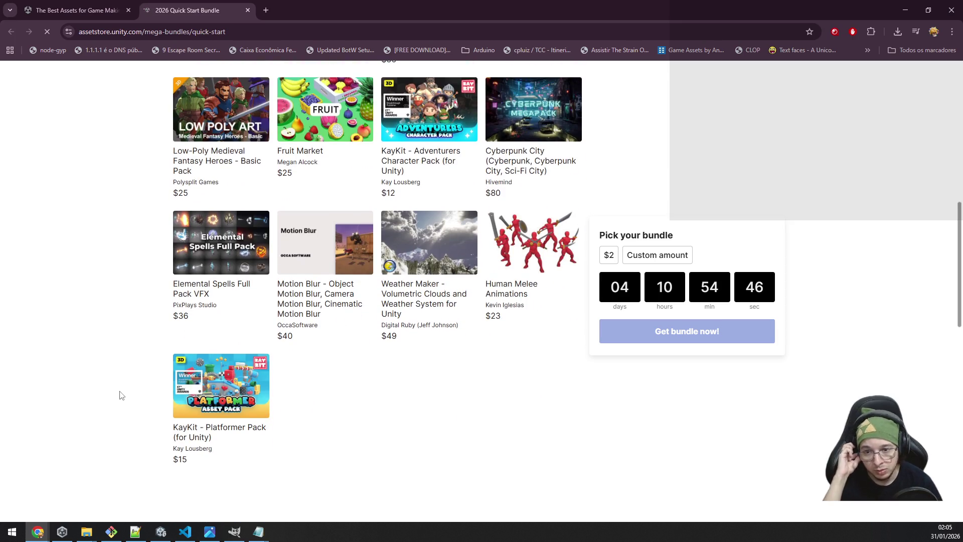
mouse_move(217, 396)
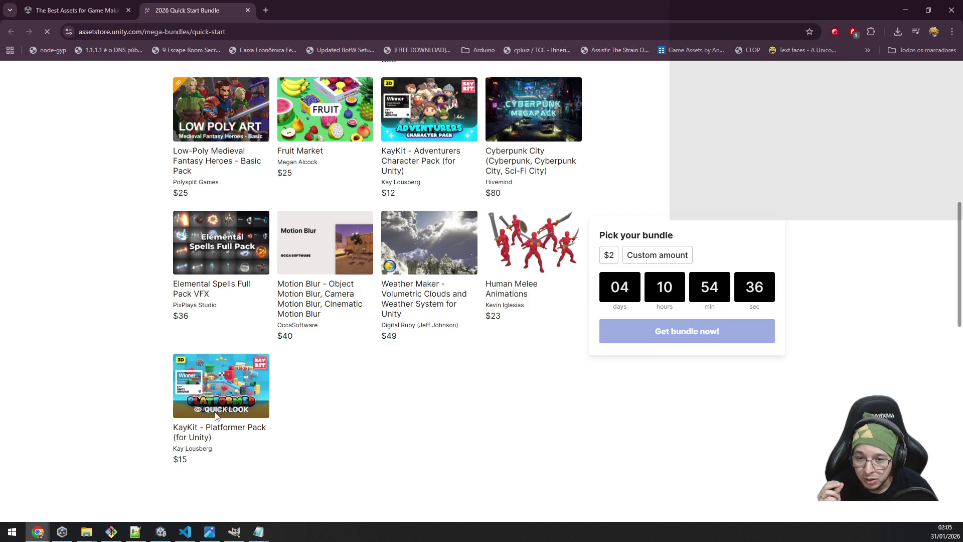
left_click(216, 415)
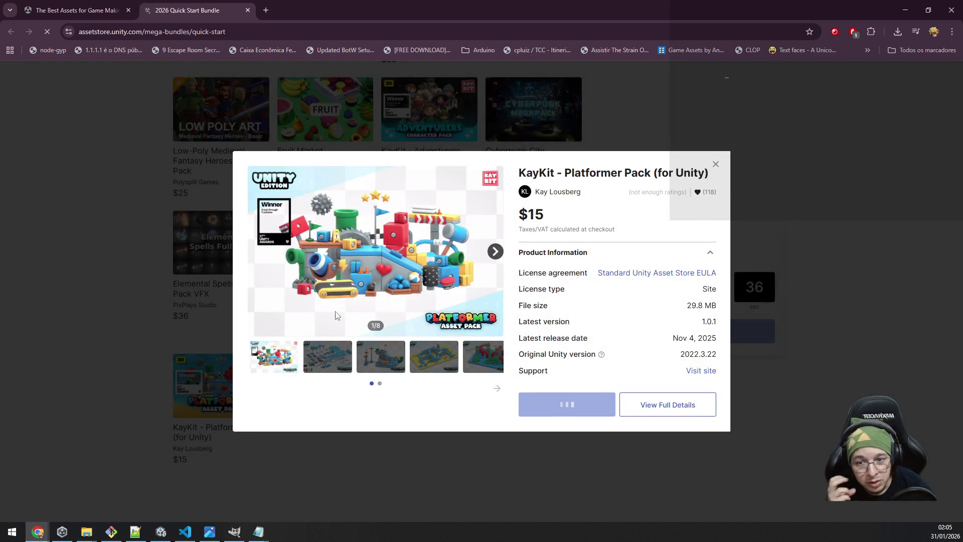
left_click(394, 358)
key("Right")
key("Right")
key("Right")
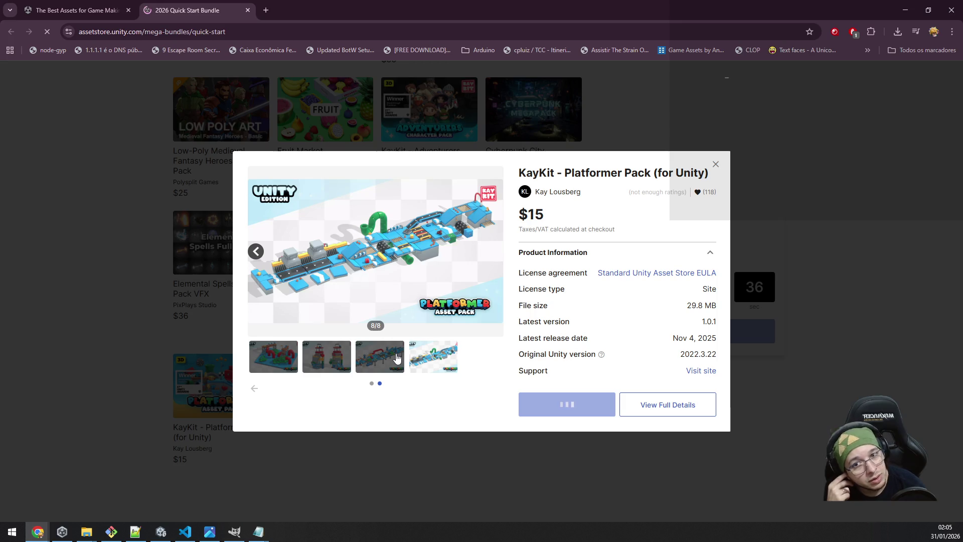
key("Left")
key("Left")
key("Left")
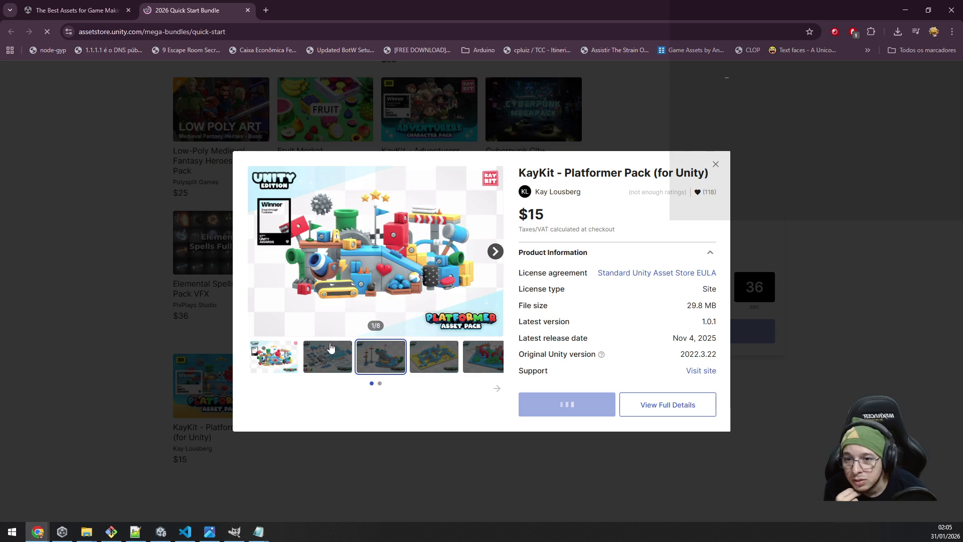
left_click(21, 361)
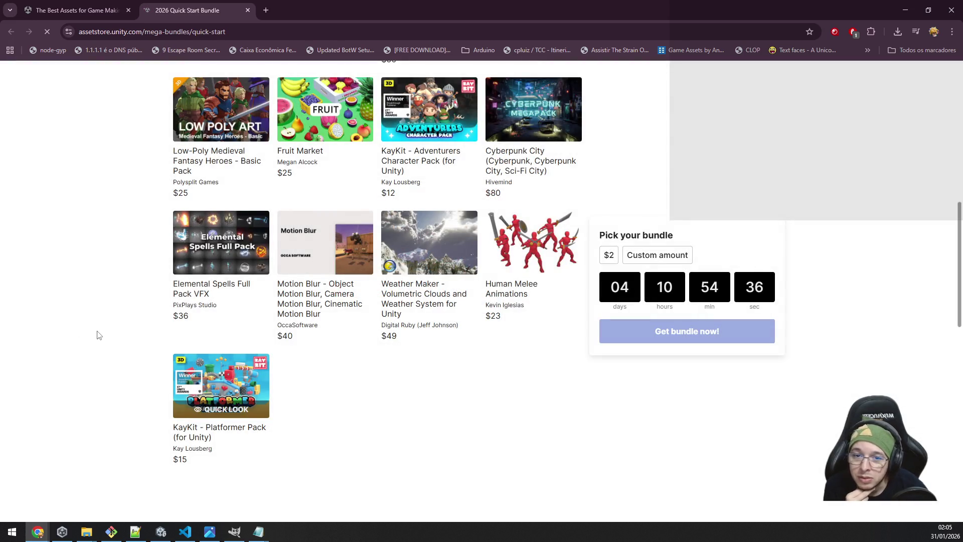